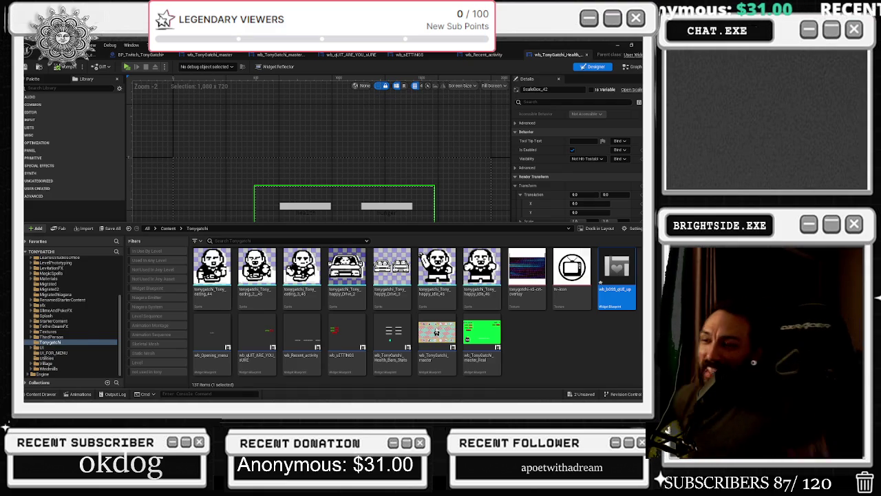
Step: Hide the Content Drawer, zoom into the canvas, and drag the Health label onto the first stat bar
{"action": "left_click", "coordinate": [246, 152]}
{"action": "scroll", "coordinate": [279, 182], "scroll_direction": "up", "scroll_amount": 3}
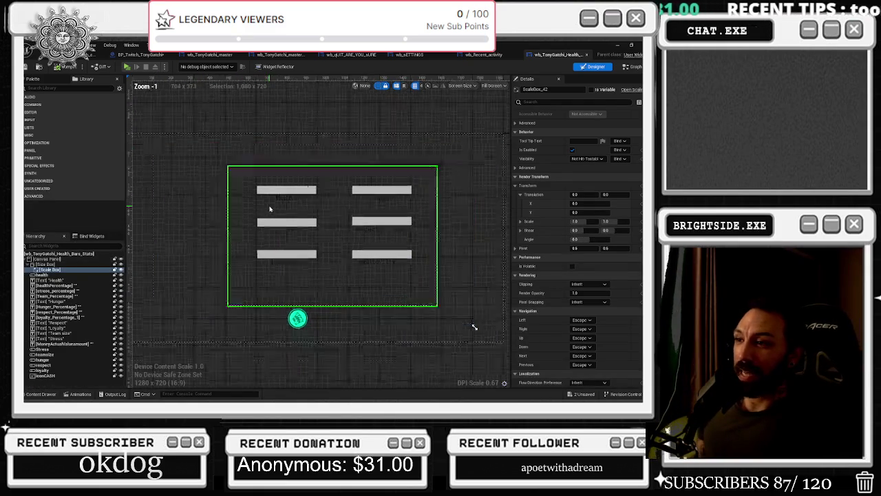
{"action": "left_click", "coordinate": [279, 183]}
{"action": "left_click", "coordinate": [298, 193]}
{"action": "left_click_drag", "start_coordinate": [296, 195], "coordinate": [294, 183]}
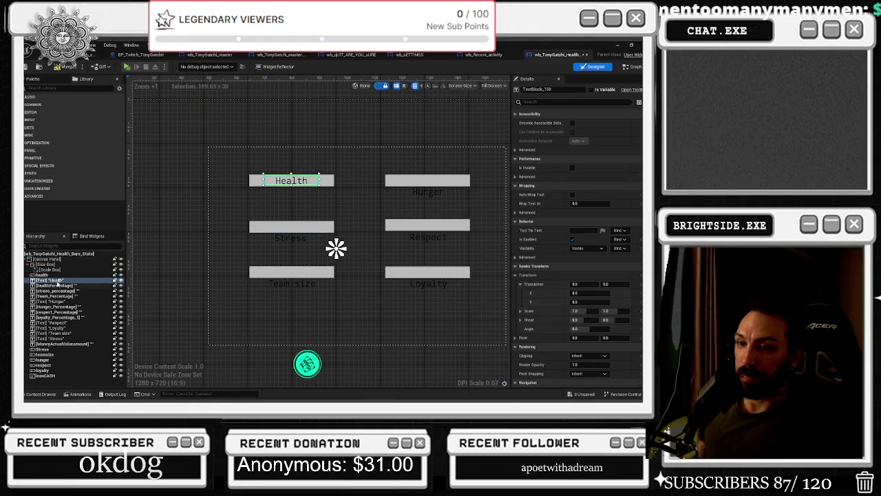
Step: Move the Stress, Team size and Loyalty labels up onto their stat bars
{"action": "left_click", "coordinate": [54, 275]}
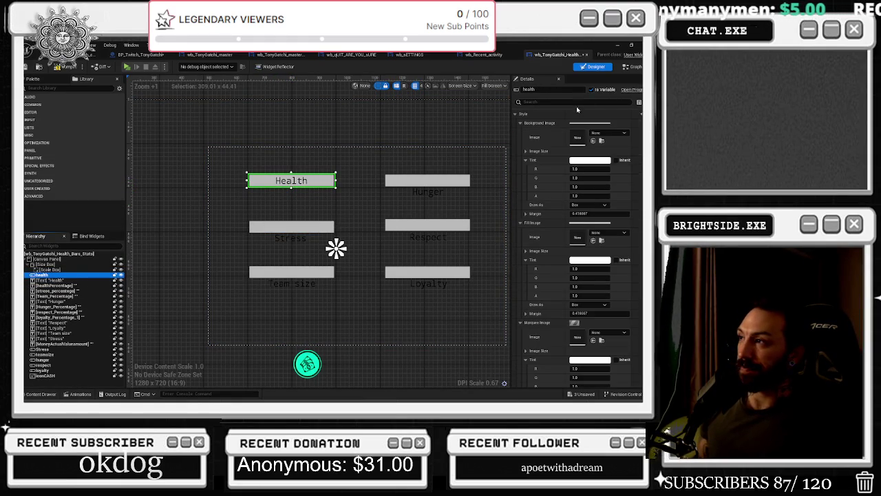
{"action": "left_click_drag", "start_coordinate": [294, 239], "coordinate": [297, 233]}
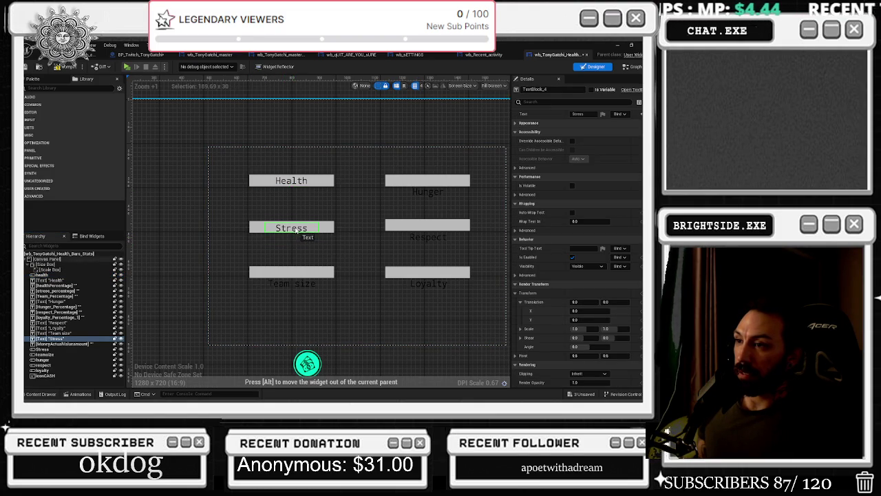
{"action": "left_click", "coordinate": [294, 288]}
{"action": "left_click_drag", "start_coordinate": [294, 288], "coordinate": [306, 276]}
{"action": "left_click", "coordinate": [432, 285]}
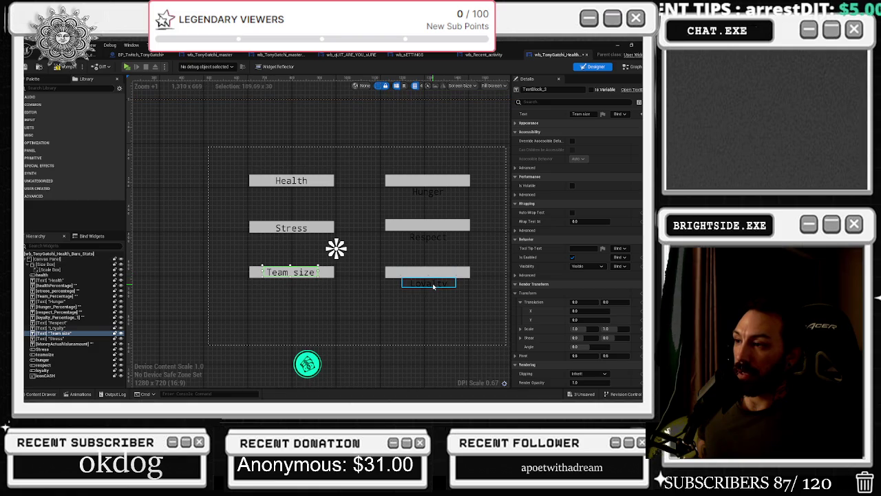
{"action": "left_click_drag", "start_coordinate": [433, 284], "coordinate": [433, 270]}
Step: Move the Respect and Hunger labels onto their bars and nudge the health percentage text left
{"action": "left_click_drag", "start_coordinate": [430, 238], "coordinate": [431, 228]}
{"action": "left_click", "coordinate": [429, 195]}
{"action": "left_click_drag", "start_coordinate": [428, 195], "coordinate": [427, 181]}
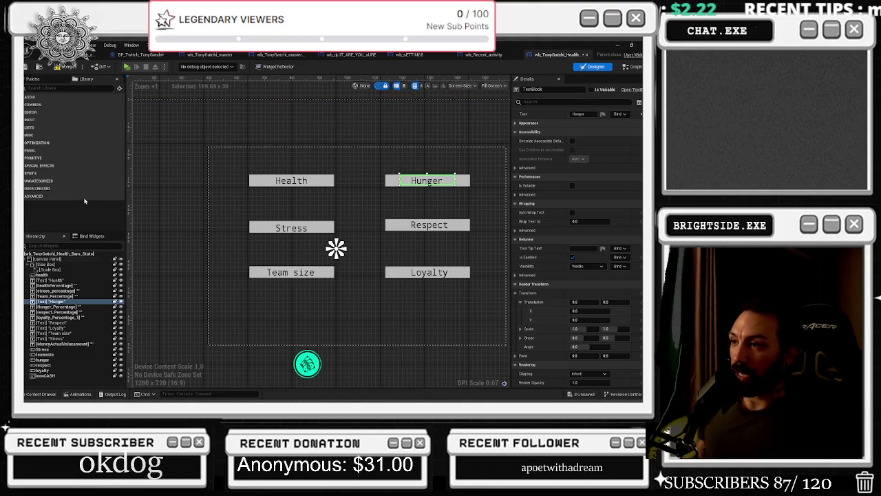
{"action": "left_click", "coordinate": [298, 183]}
{"action": "left_click_drag", "start_coordinate": [298, 183], "coordinate": [294, 183]}
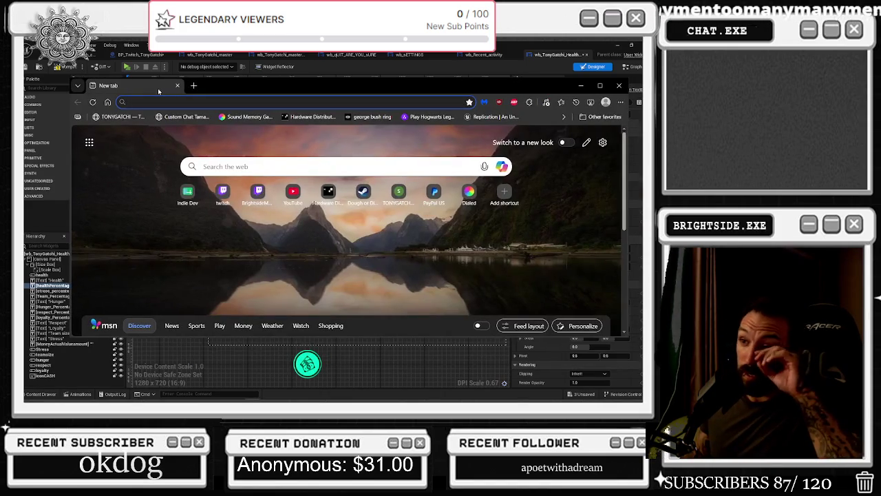
Step: Search for COLORADO TRIALS, refine it to COLORADO TRIALS BODYBUILDING, and open the Colorado Experiment Wikipedia result
{"action": "type", "text": "COLORADO "}
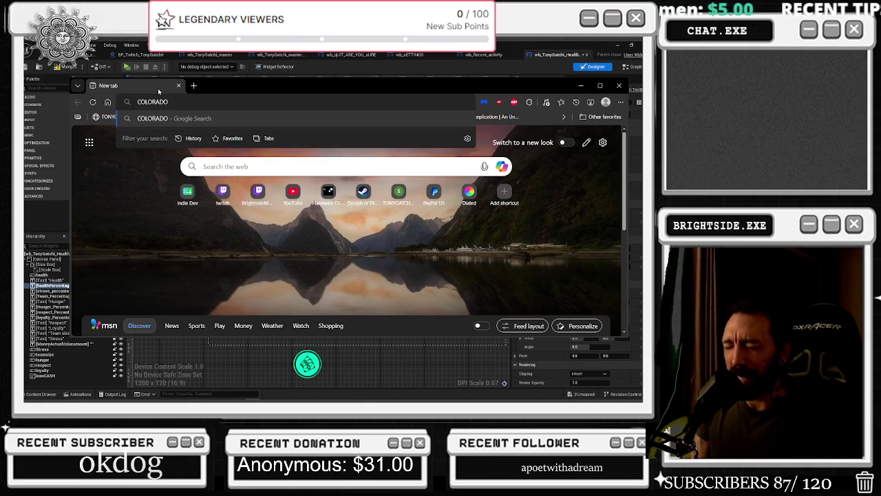
{"action": "type", "text": "TRI"}
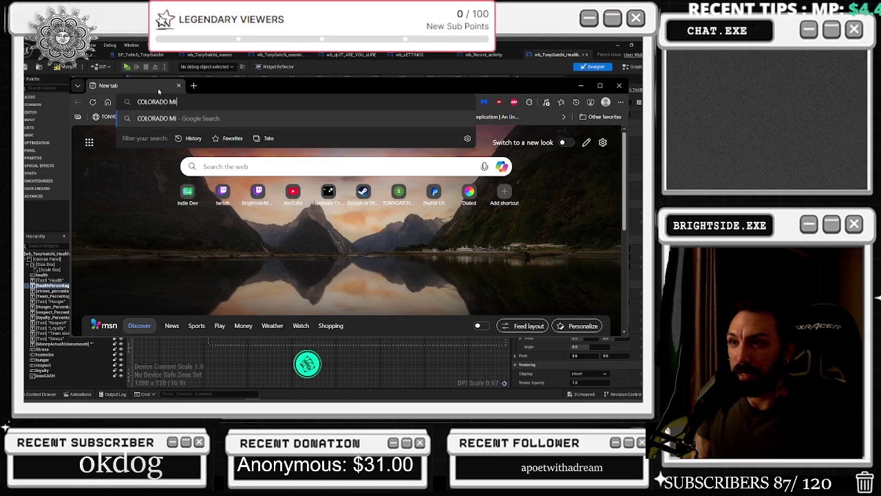
{"action": "type", "text": "ALS"}
{"action": "key", "text": "Return"}
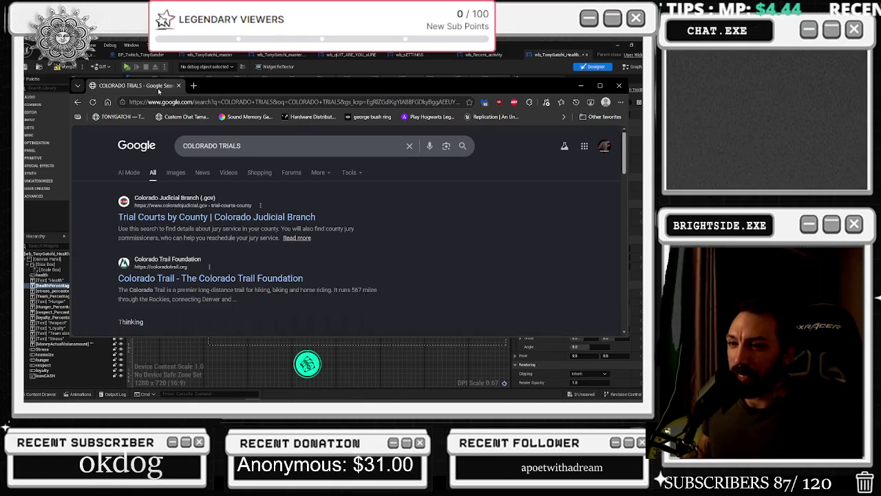
{"action": "left_click", "coordinate": [273, 146]}
{"action": "type", "text": "BODY"}
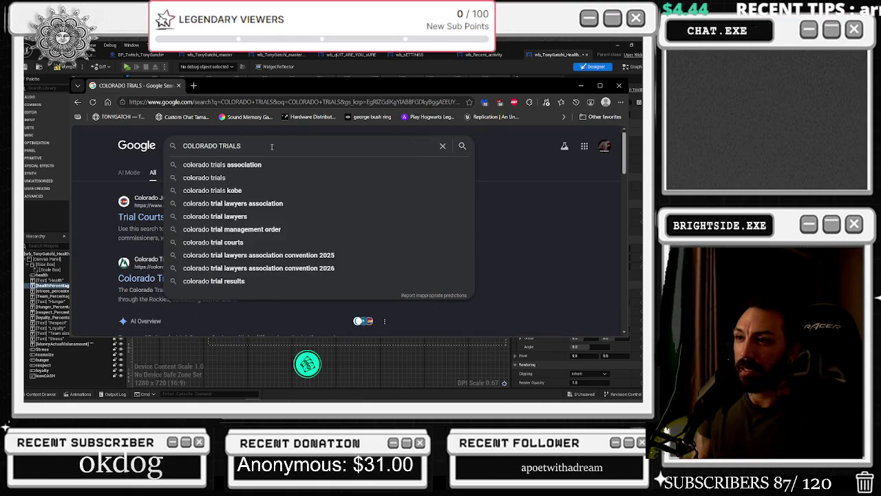
{"action": "type", "text": "BUILDING"}
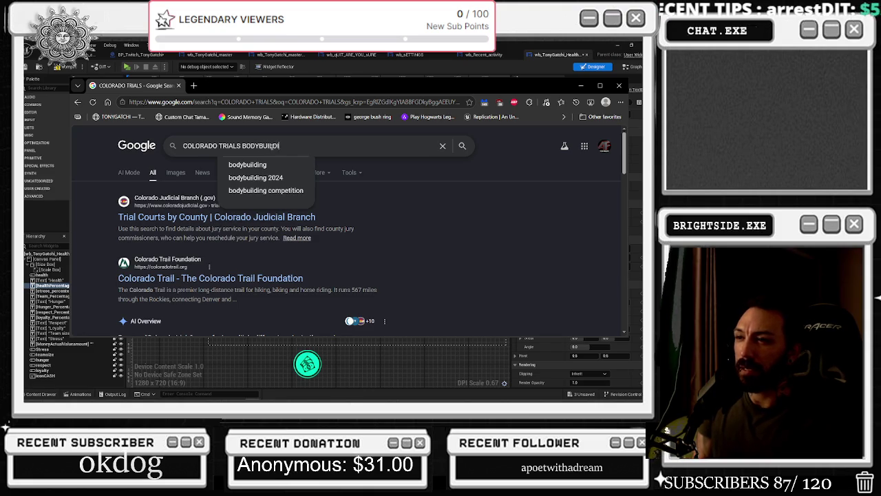
{"action": "key", "text": "Return"}
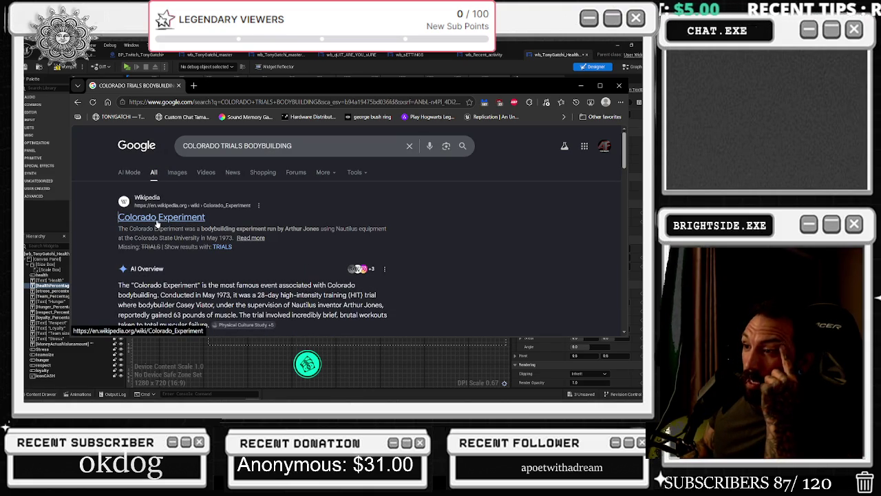
{"action": "left_click", "coordinate": [159, 220]}
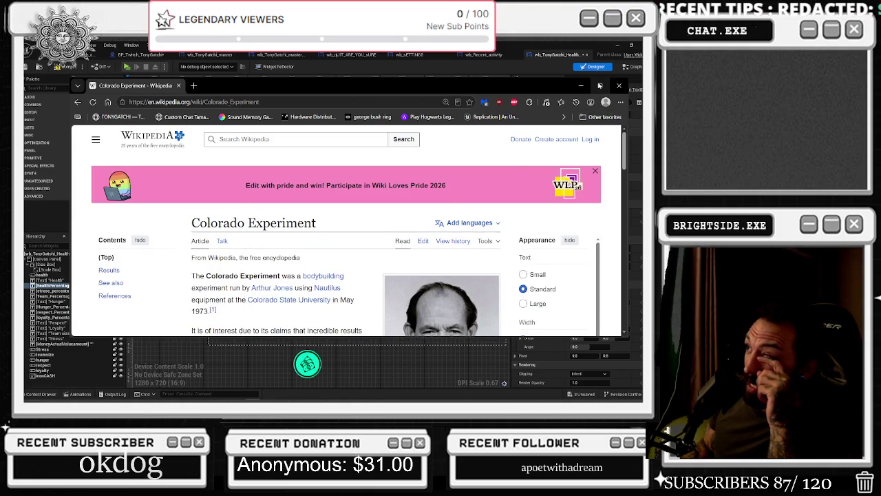
Step: Maximize the browser, skim the Colorado Experiment article, and go back to the Google results
{"action": "left_click", "coordinate": [599, 86]}
{"action": "scroll", "coordinate": [467, 212], "scroll_direction": "down", "scroll_amount": 2}
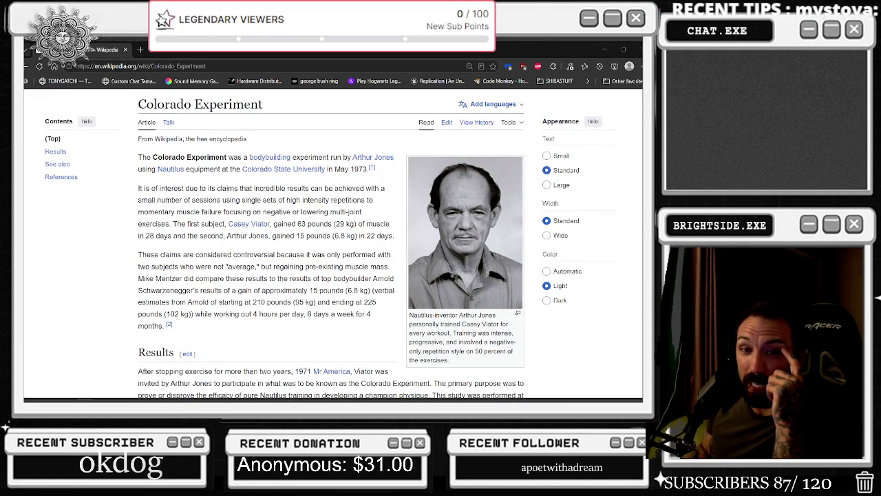
{"action": "scroll", "coordinate": [330, 241], "scroll_direction": "down", "scroll_amount": 7}
{"action": "scroll", "coordinate": [331, 241], "scroll_direction": "up", "scroll_amount": 4}
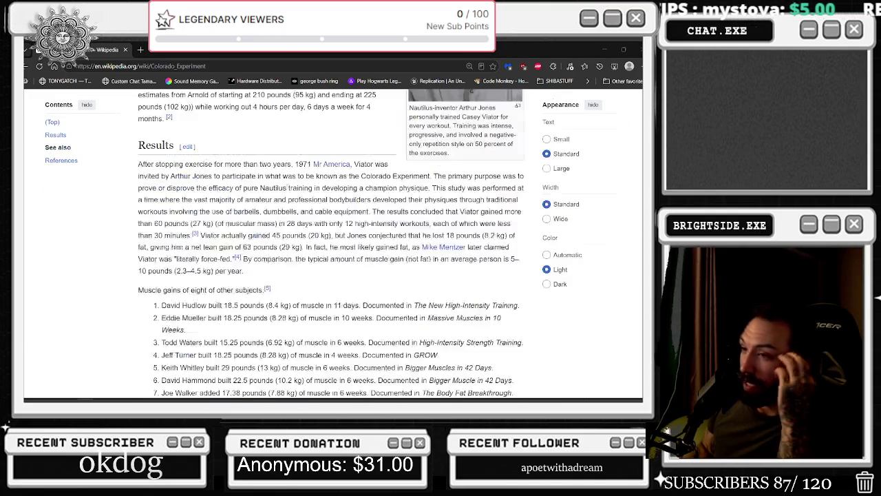
{"action": "scroll", "coordinate": [214, 207], "scroll_direction": "up", "scroll_amount": 4}
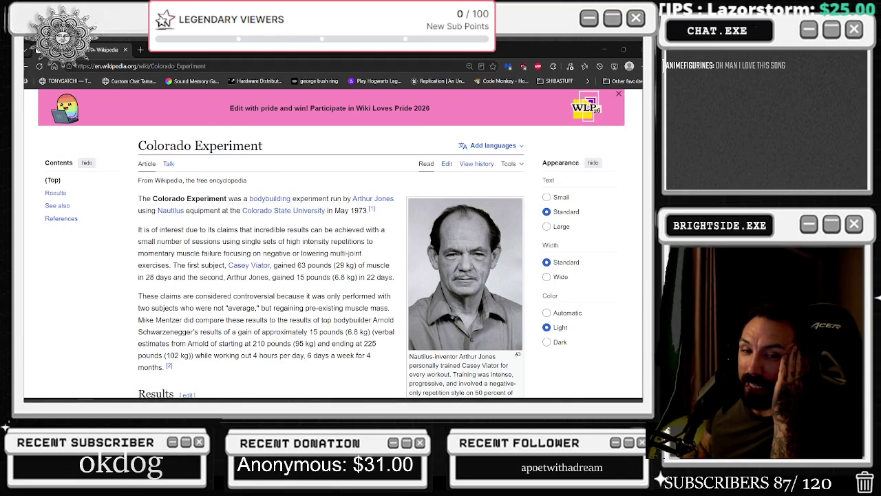
{"action": "left_click", "coordinate": [39, 66]}
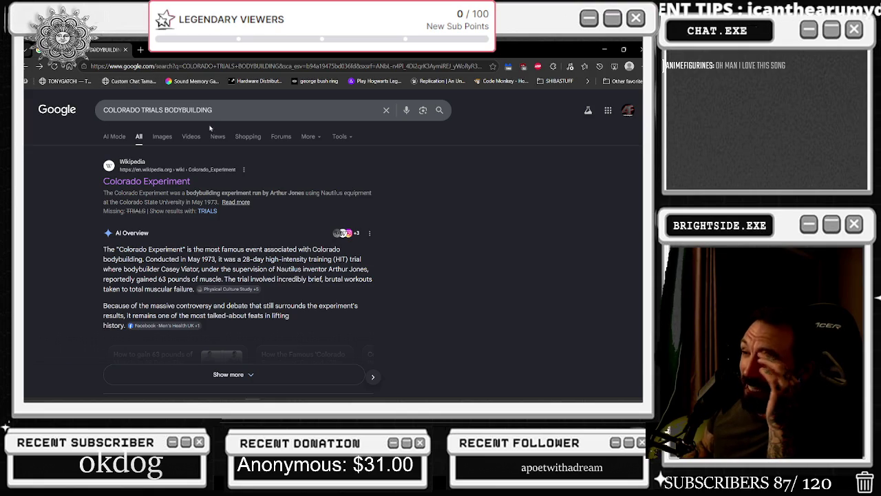
Step: Highlight 'Nautilus' and '63 pounds of muscle' in the AI Overview, then switch to Images results
{"action": "mouse_move", "coordinate": [160, 269]}
{"action": "left_mouse_down"}
{"action": "mouse_move", "coordinate": [242, 260]}
{"action": "mouse_move", "coordinate": [313, 279]}
{"action": "left_mouse_up"}
{"action": "left_click", "coordinate": [287, 271]}
{"action": "double_click", "coordinate": [280, 270]}
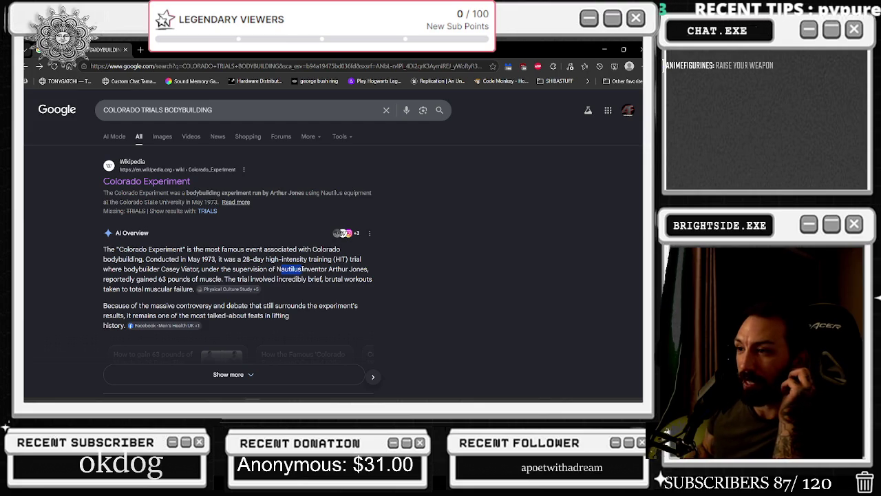
{"action": "left_click_drag", "start_coordinate": [158, 279], "coordinate": [222, 280]}
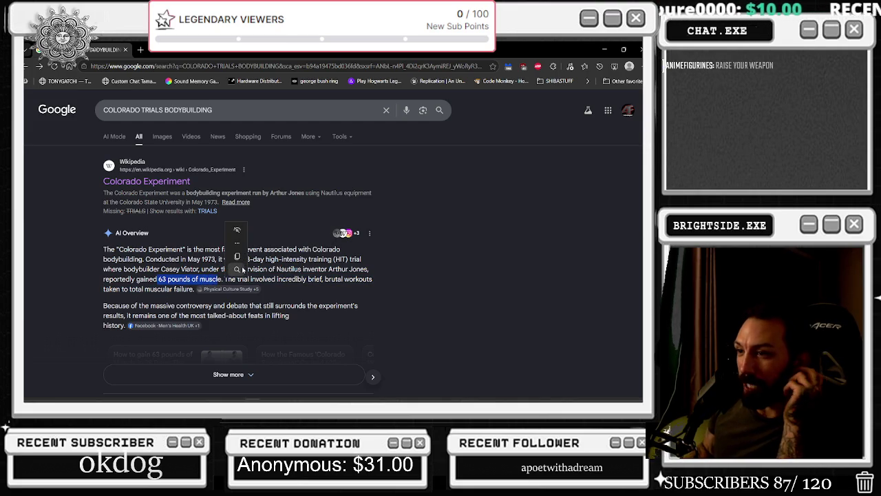
{"action": "left_click", "coordinate": [237, 242]}
{"action": "left_click", "coordinate": [207, 220]}
{"action": "left_click", "coordinate": [160, 136]}
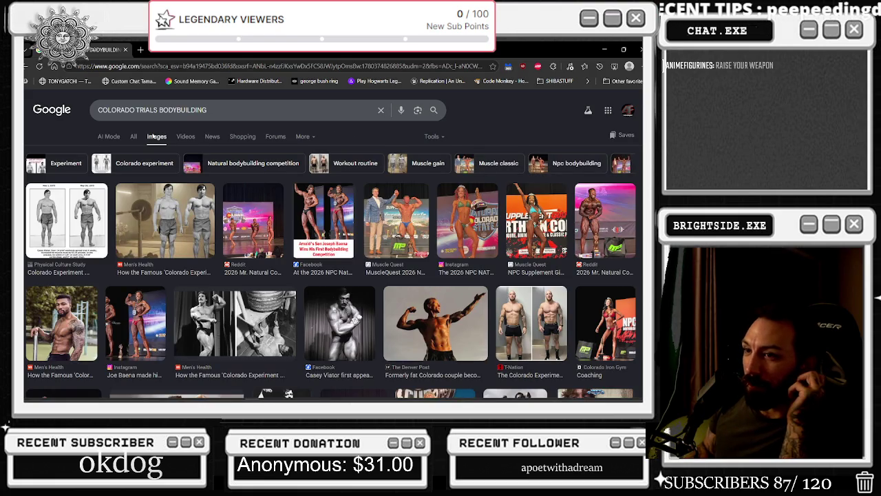
Step: Preview the Colorado Experiment and Men's Health photos while browsing the image results
{"action": "left_click", "coordinate": [84, 211]}
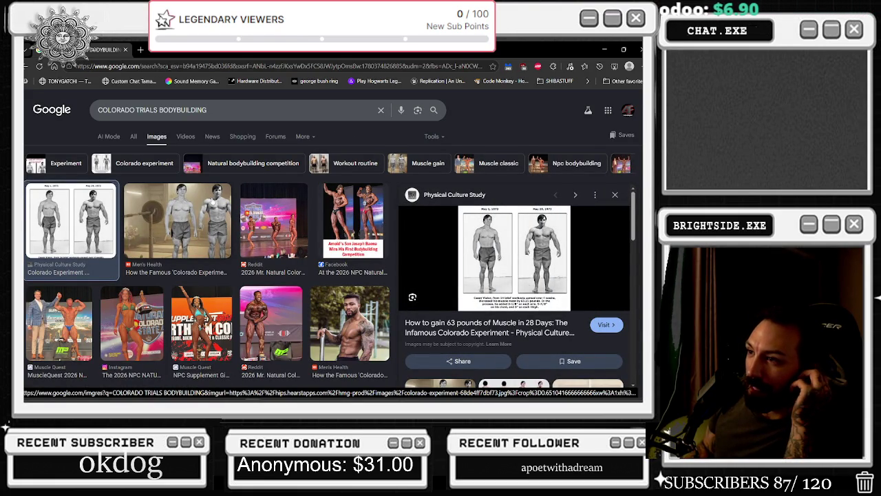
{"action": "scroll", "coordinate": [158, 251], "scroll_direction": "down", "scroll_amount": 2}
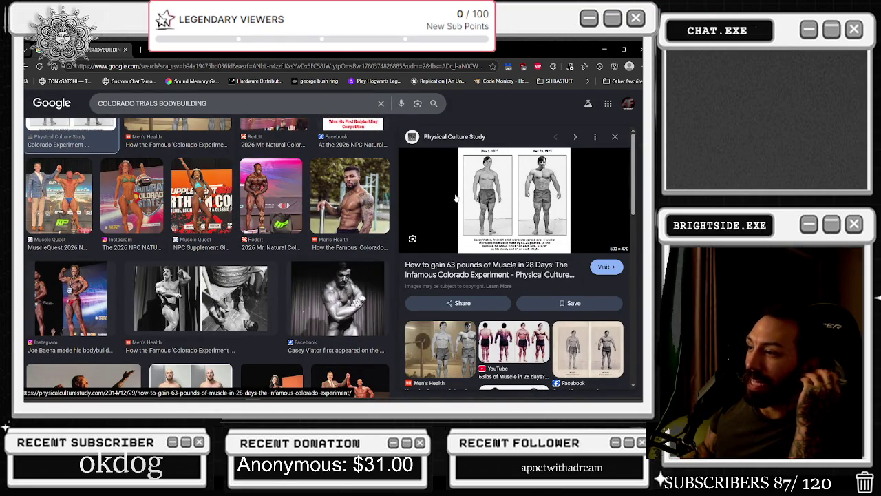
{"action": "scroll", "coordinate": [455, 198], "scroll_direction": "down", "scroll_amount": 2}
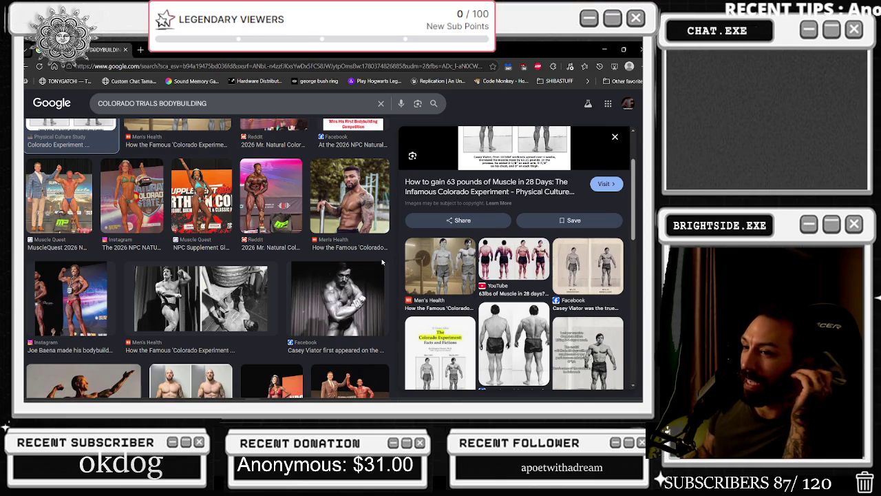
{"action": "left_click", "coordinate": [201, 298]}
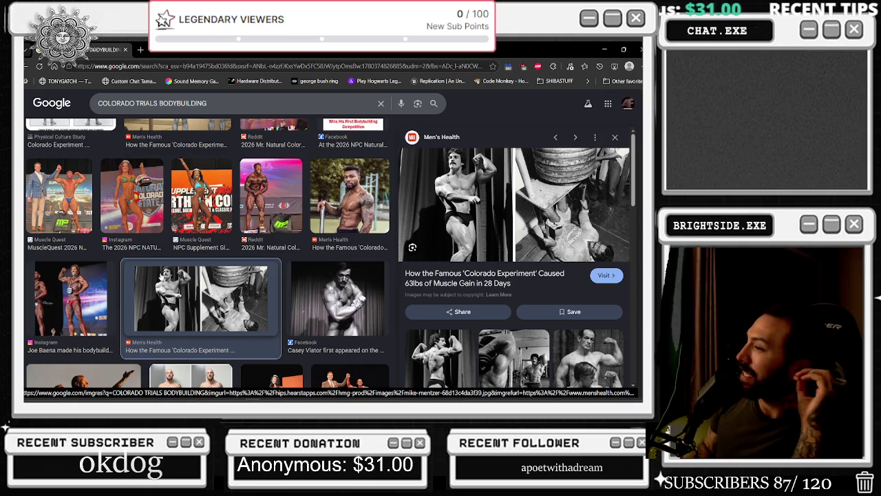
{"action": "scroll", "coordinate": [463, 304], "scroll_direction": "down", "scroll_amount": 2}
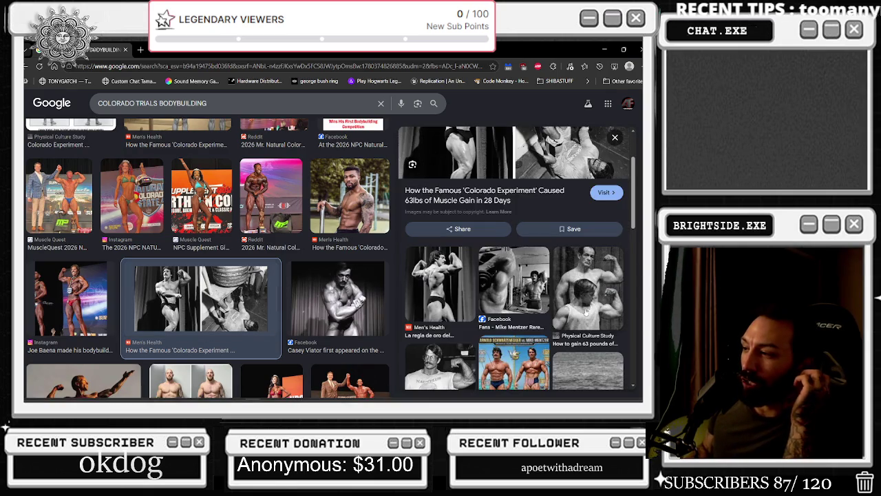
{"action": "scroll", "coordinate": [573, 315], "scroll_direction": "up", "scroll_amount": 2}
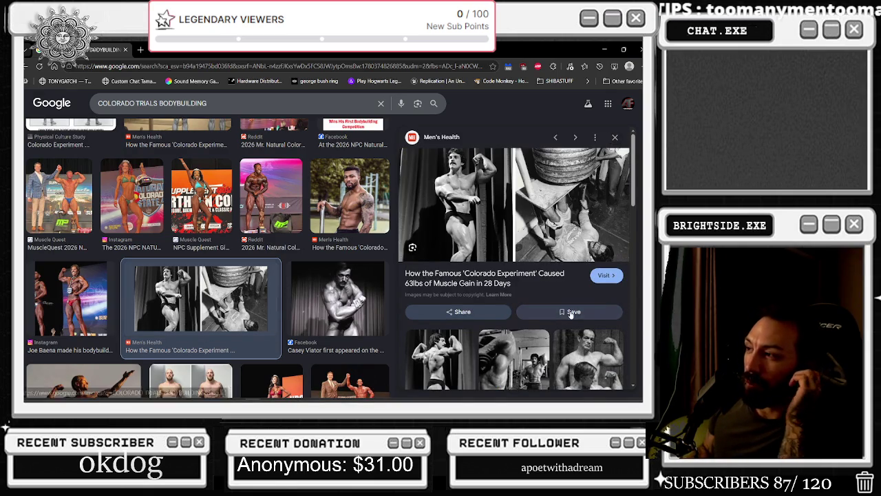
{"action": "scroll", "coordinate": [523, 265], "scroll_direction": "down", "scroll_amount": 2}
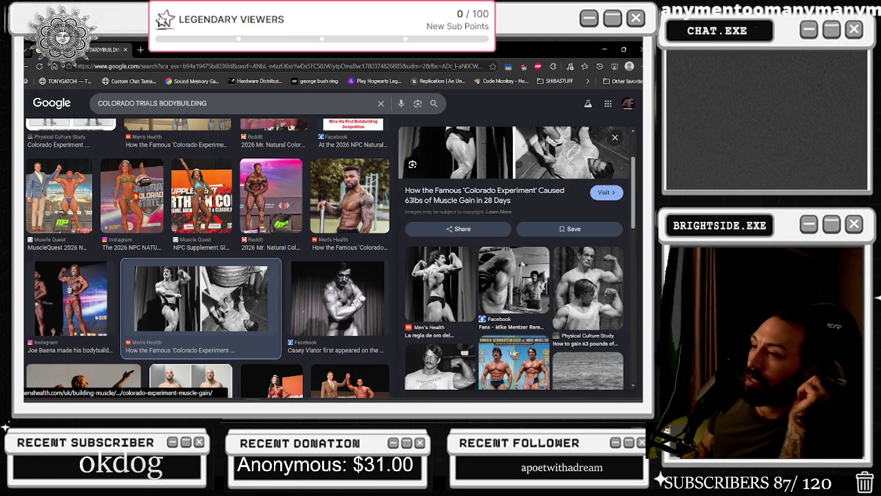
{"action": "scroll", "coordinate": [322, 258], "scroll_direction": "down", "scroll_amount": 3}
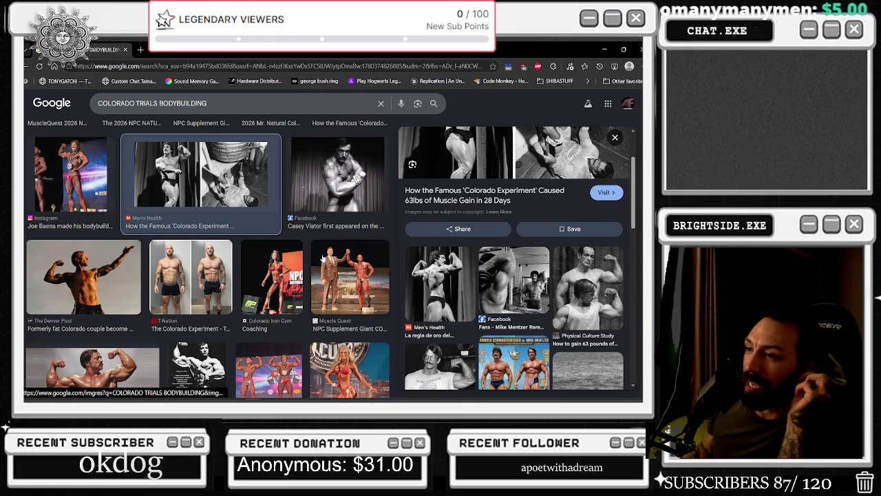
{"action": "scroll", "coordinate": [303, 272], "scroll_direction": "down", "scroll_amount": 2}
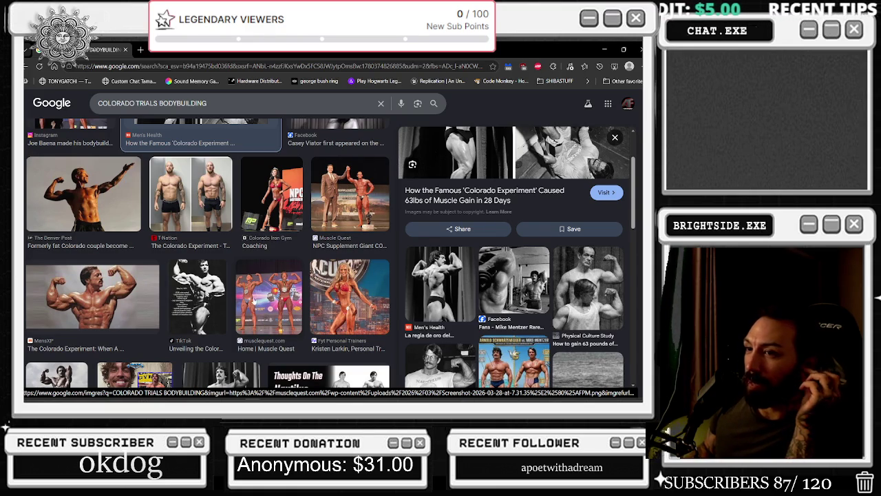
{"action": "scroll", "coordinate": [244, 287], "scroll_direction": "down", "scroll_amount": 2}
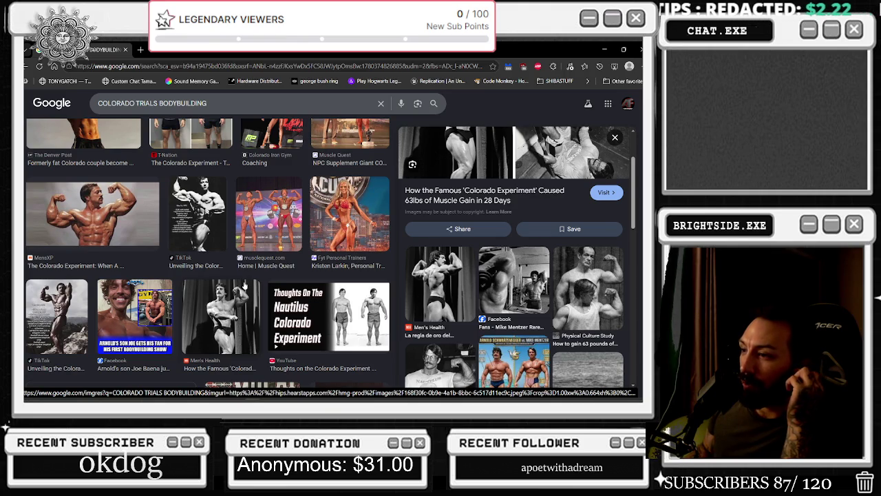
{"action": "scroll", "coordinate": [244, 286], "scroll_direction": "down", "scroll_amount": 1}
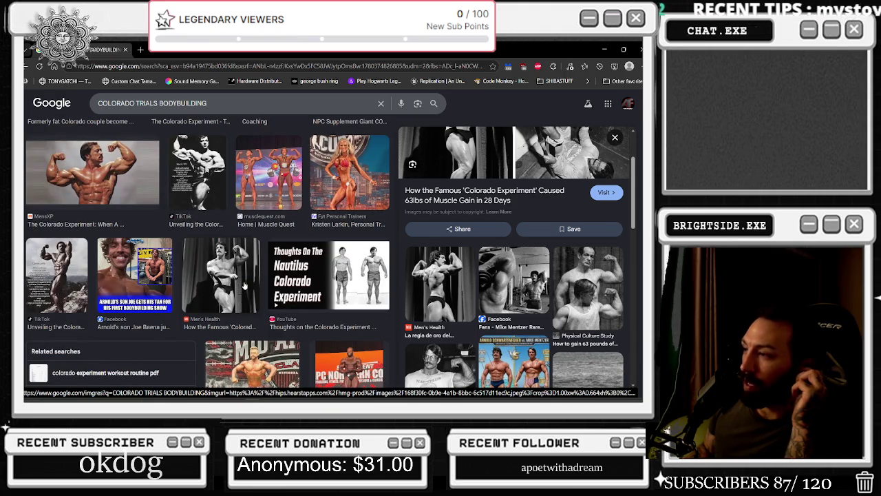
{"action": "scroll", "coordinate": [433, 303], "scroll_direction": "down", "scroll_amount": 2}
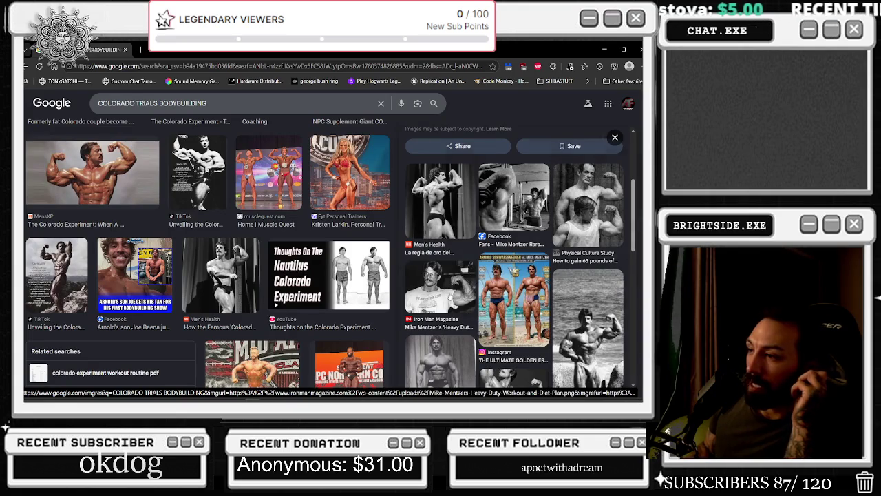
Step: Preview the Iron Man Magazine workout image, browse its related photos, then close the browser
{"action": "left_click", "coordinate": [449, 296]}
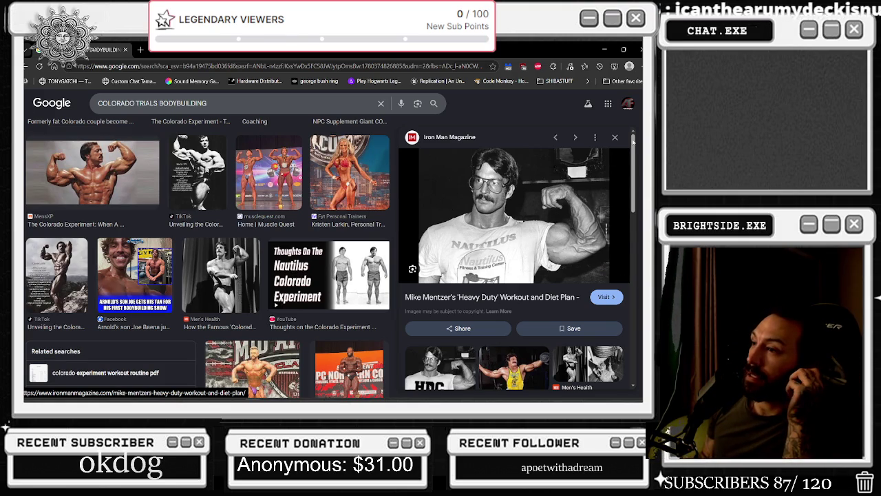
{"action": "scroll", "coordinate": [536, 277], "scroll_direction": "down", "scroll_amount": 5}
{"action": "scroll", "coordinate": [536, 277], "scroll_direction": "down", "scroll_amount": 1}
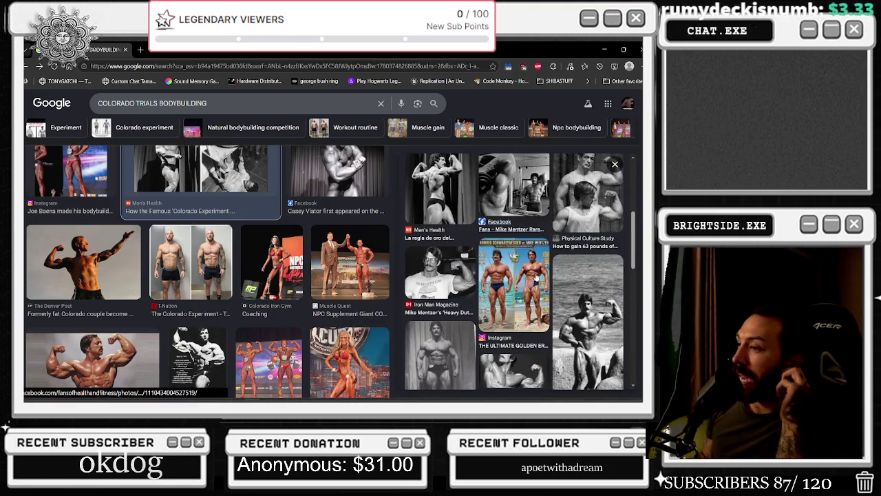
{"action": "scroll", "coordinate": [537, 277], "scroll_direction": "down", "scroll_amount": 1}
{"action": "scroll", "coordinate": [536, 278], "scroll_direction": "down", "scroll_amount": 1}
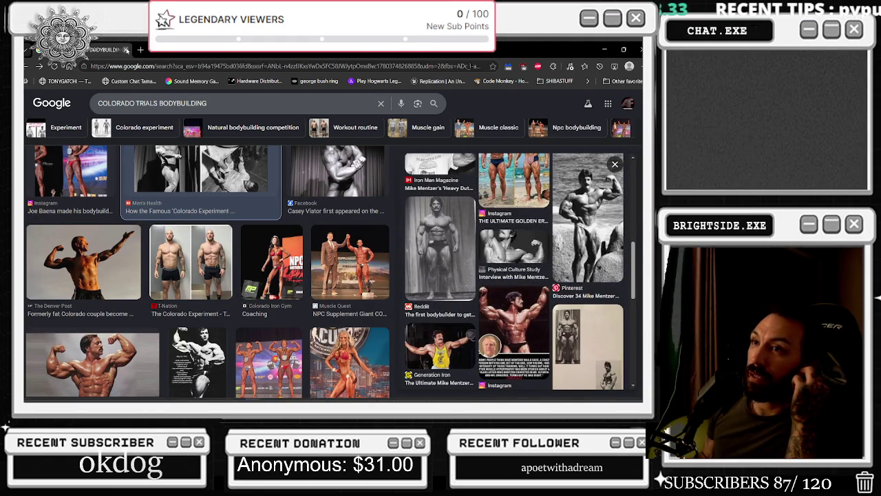
{"action": "left_click", "coordinate": [126, 49]}
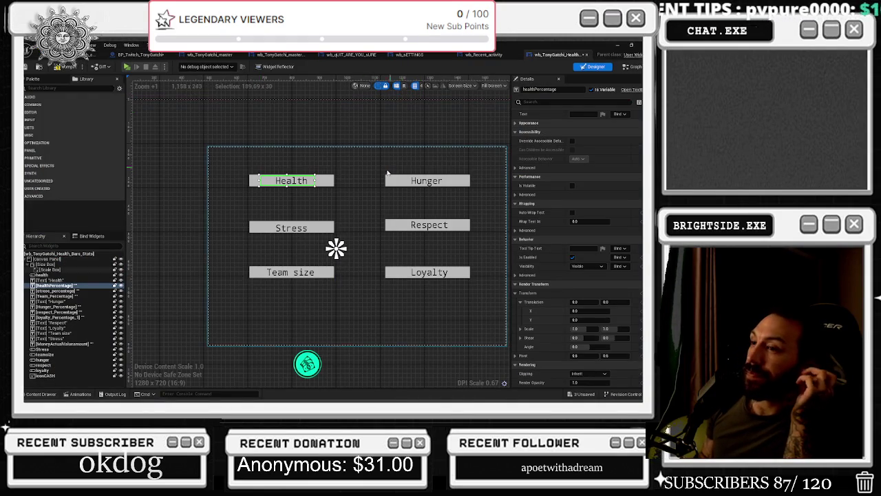
Step: Select the Health progress bar and filter its Details properties for 'corner'
{"action": "left_click", "coordinate": [325, 229]}
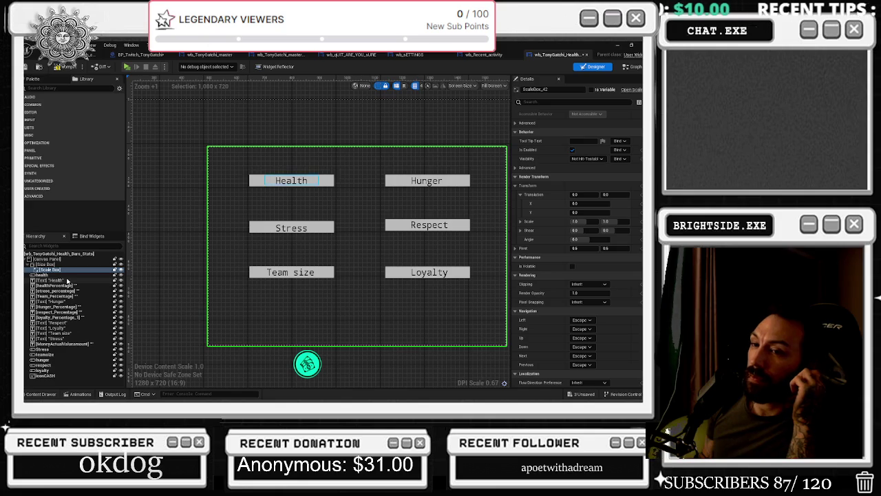
{"action": "left_click", "coordinate": [44, 275]}
{"action": "left_click", "coordinate": [551, 102]}
{"action": "type", "text": "corner"}
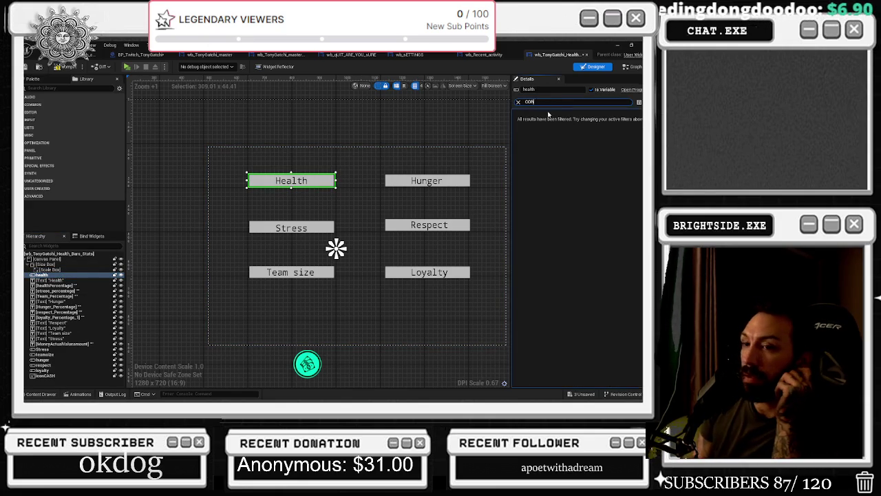
Step: Shorten the 'corner' filter, scan the Style and Slot properties, expand Alignment, then clear the search
{"action": "key", "text": "BackSpace"}
{"action": "key", "text": "BackSpace"}
{"action": "key", "text": "BackSpace"}
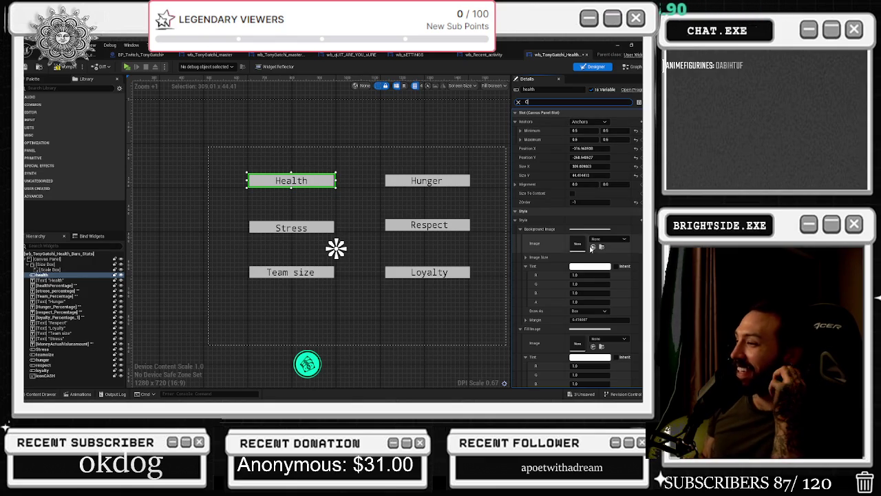
{"action": "scroll", "coordinate": [583, 235], "scroll_direction": "down", "scroll_amount": 3}
{"action": "scroll", "coordinate": [584, 236], "scroll_direction": "down", "scroll_amount": 3}
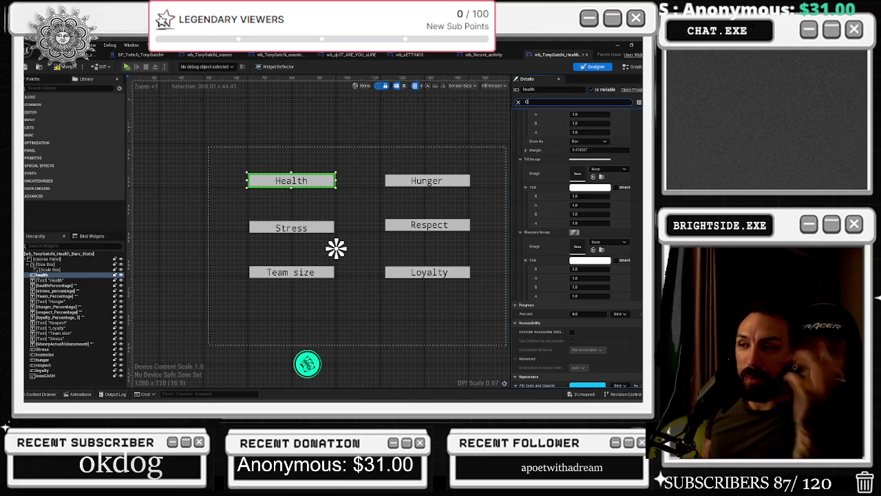
{"action": "scroll", "coordinate": [625, 287], "scroll_direction": "up", "scroll_amount": 5}
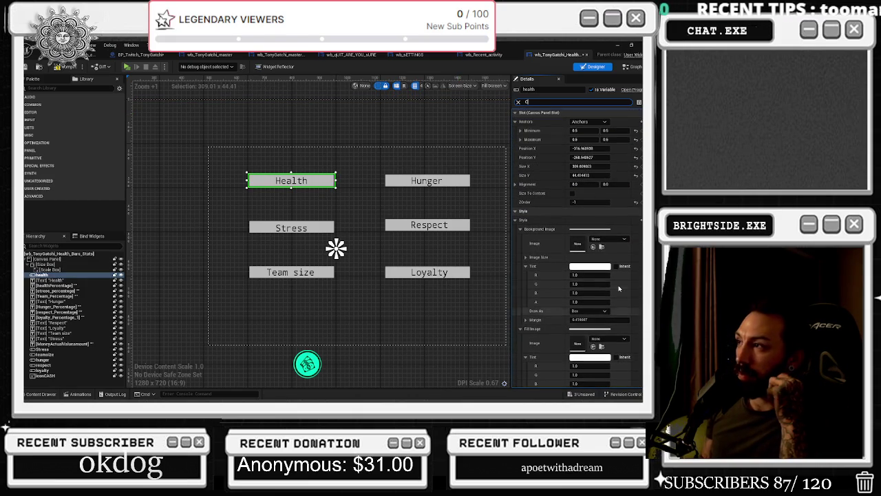
{"action": "scroll", "coordinate": [549, 252], "scroll_direction": "down", "scroll_amount": 3}
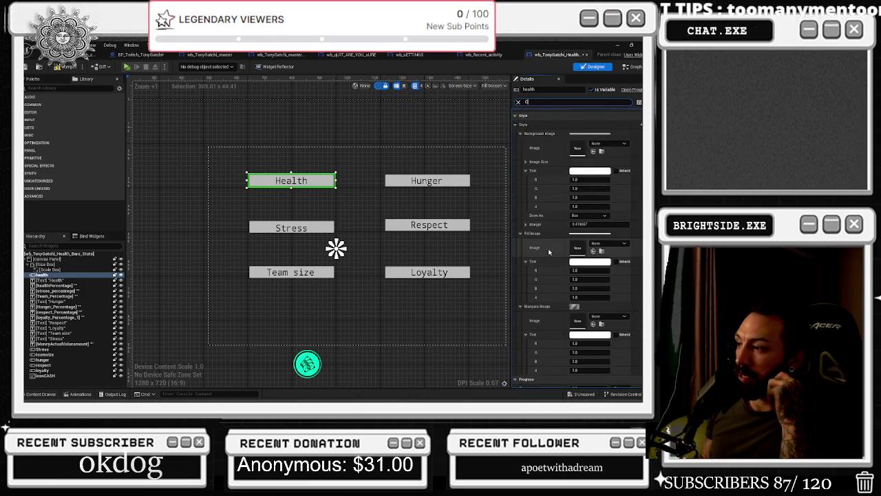
{"action": "scroll", "coordinate": [548, 251], "scroll_direction": "down", "scroll_amount": 4}
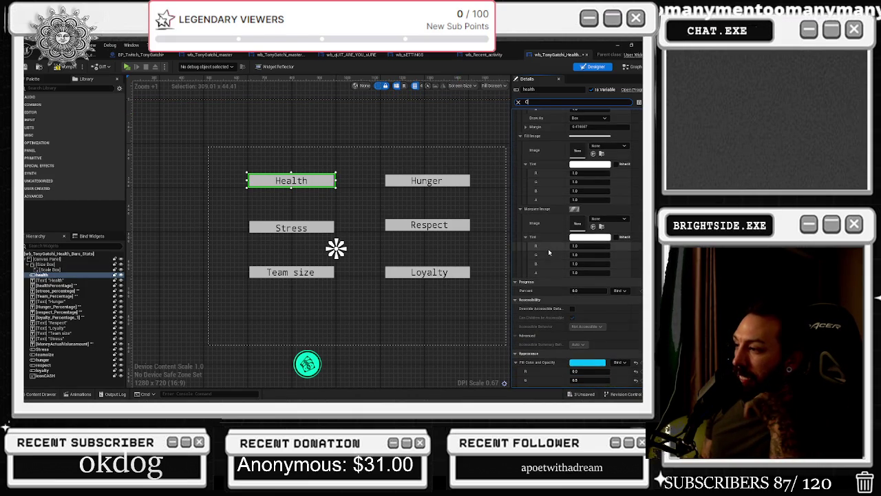
{"action": "scroll", "coordinate": [548, 252], "scroll_direction": "down", "scroll_amount": 4}
{"action": "scroll", "coordinate": [542, 256], "scroll_direction": "up", "scroll_amount": 6}
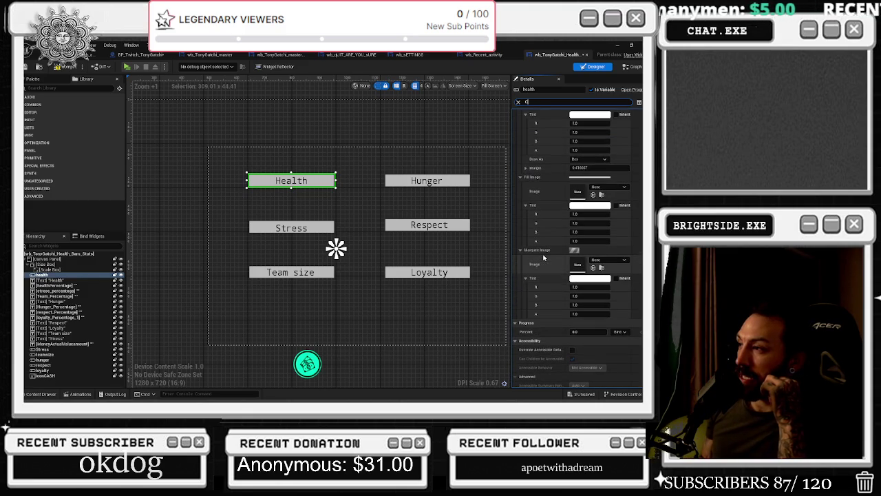
{"action": "scroll", "coordinate": [537, 126], "scroll_direction": "up", "scroll_amount": 6}
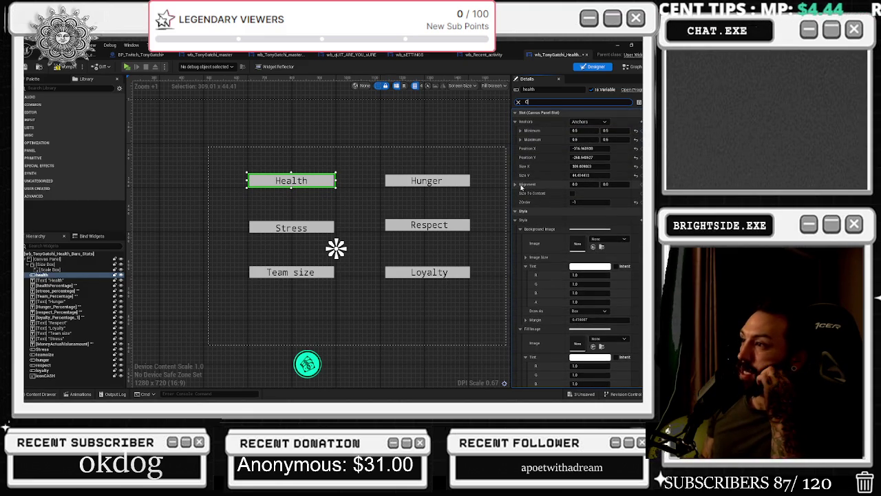
{"action": "left_click", "coordinate": [514, 185]}
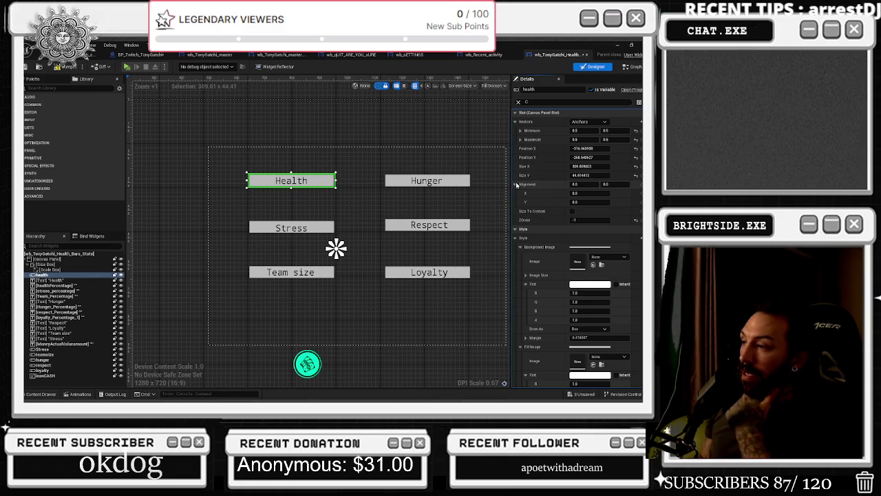
{"action": "left_click", "coordinate": [519, 102]}
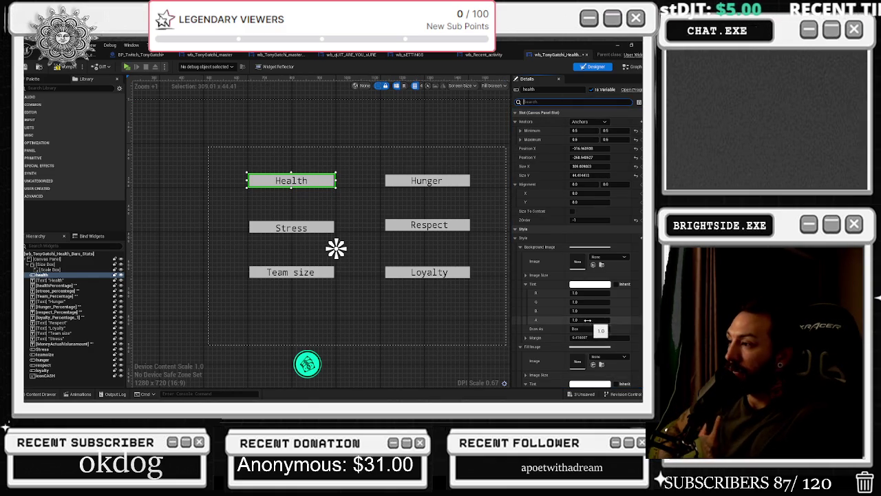
Step: Set Background Image Draw As to Rounded Box for the Health bar, then the other five bars
{"action": "left_click", "coordinate": [588, 329]}
{"action": "left_click", "coordinate": [585, 371]}
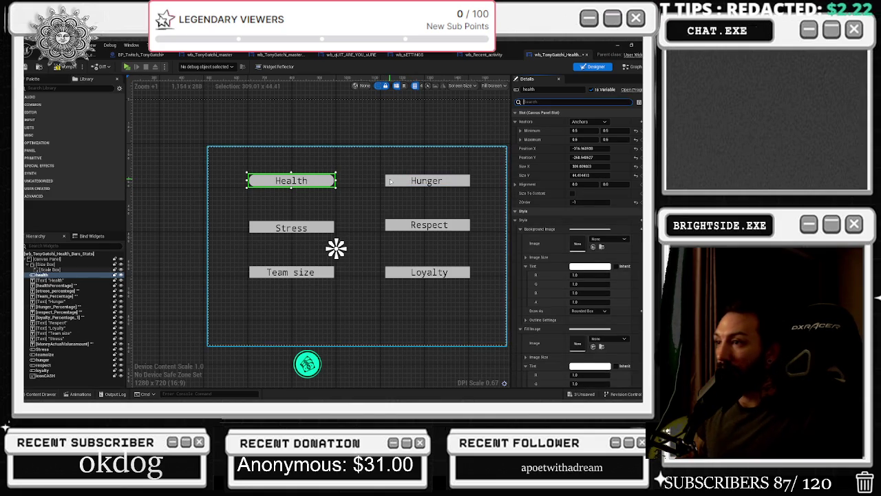
{"action": "left_click", "coordinate": [55, 343]}
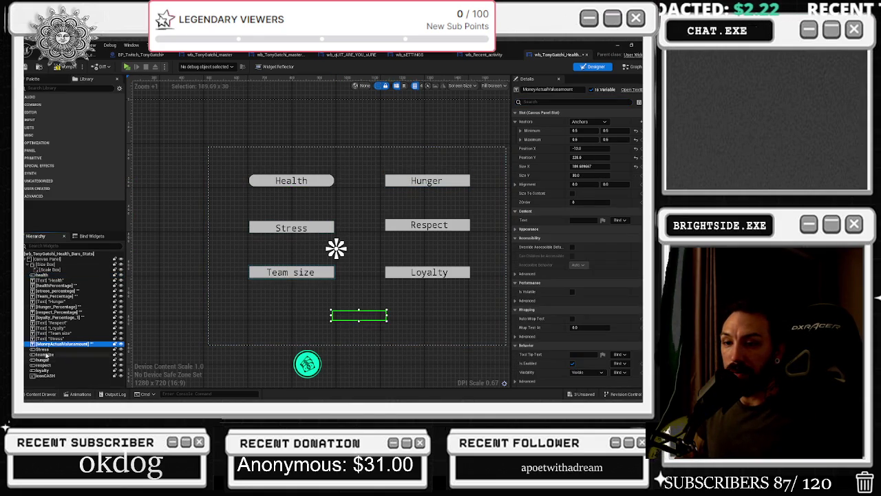
{"action": "left_click", "coordinate": [41, 349]}
{"action": "left_click", "coordinate": [43, 370], "text": "shift"}
{"action": "left_click", "coordinate": [589, 310]}
{"action": "left_click", "coordinate": [595, 343]}
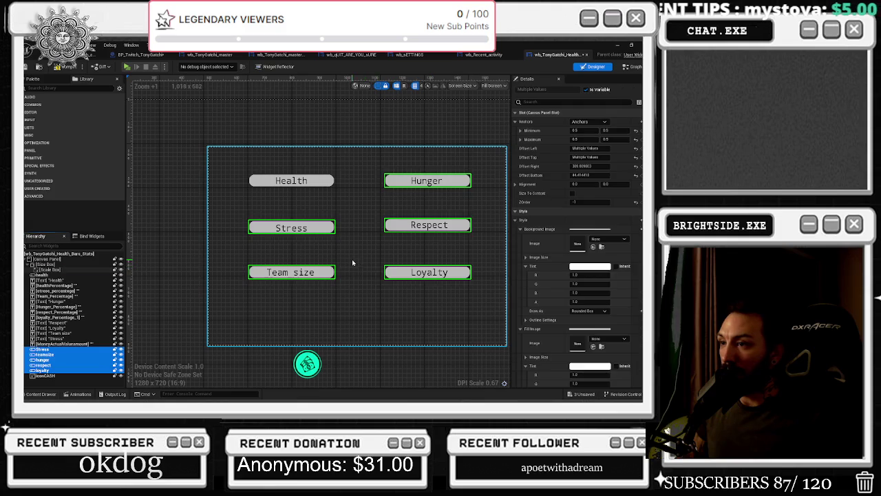
Step: Check the canvas, reselect the five non-Health stat bars, and switch to the Event Graph
{"action": "left_click", "coordinate": [351, 259]}
{"action": "left_click", "coordinate": [286, 232]}
{"action": "scroll", "coordinate": [298, 239], "scroll_direction": "up", "scroll_amount": 2}
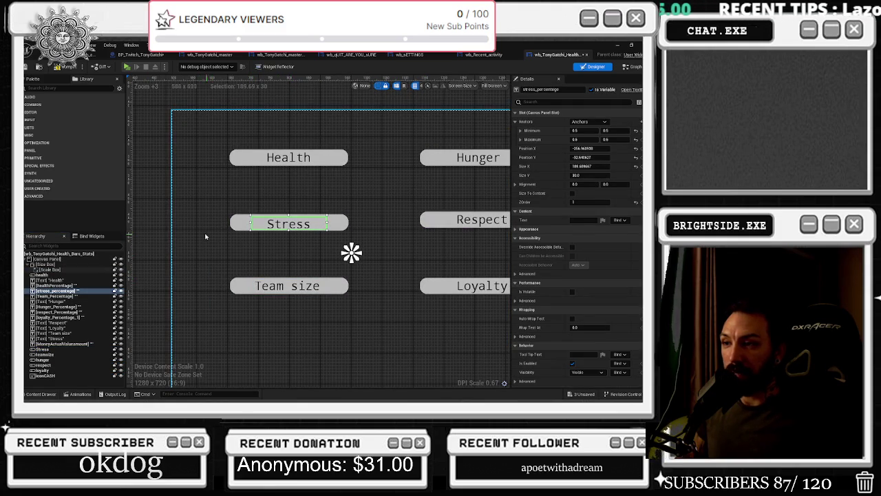
{"action": "scroll", "coordinate": [351, 253], "scroll_direction": "down", "scroll_amount": 3}
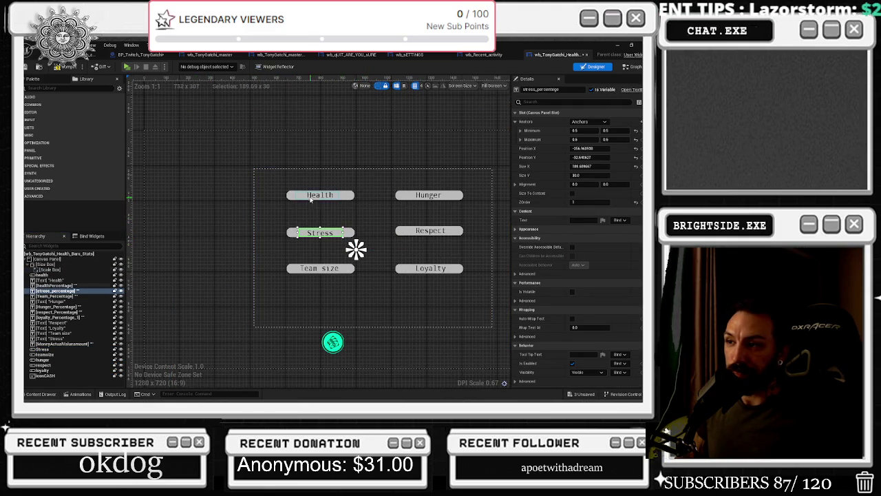
{"action": "key", "text": "Up"}
{"action": "left_click", "coordinate": [564, 90]}
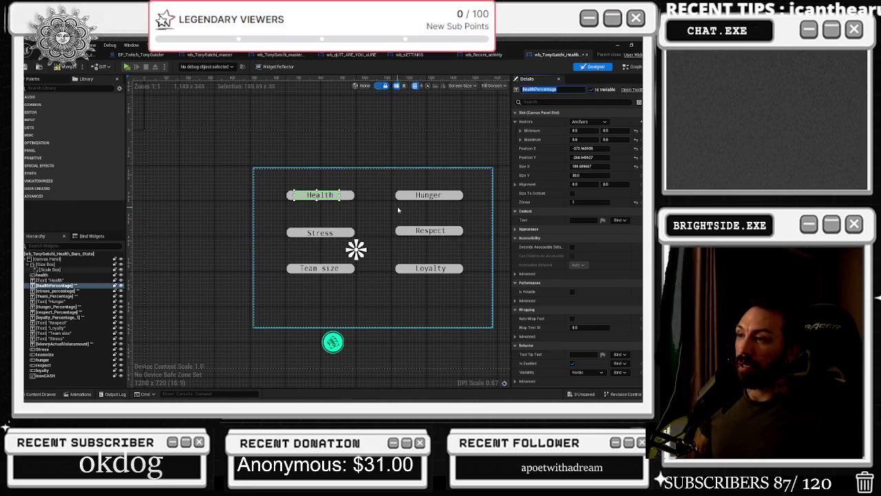
{"action": "left_click", "coordinate": [368, 199]}
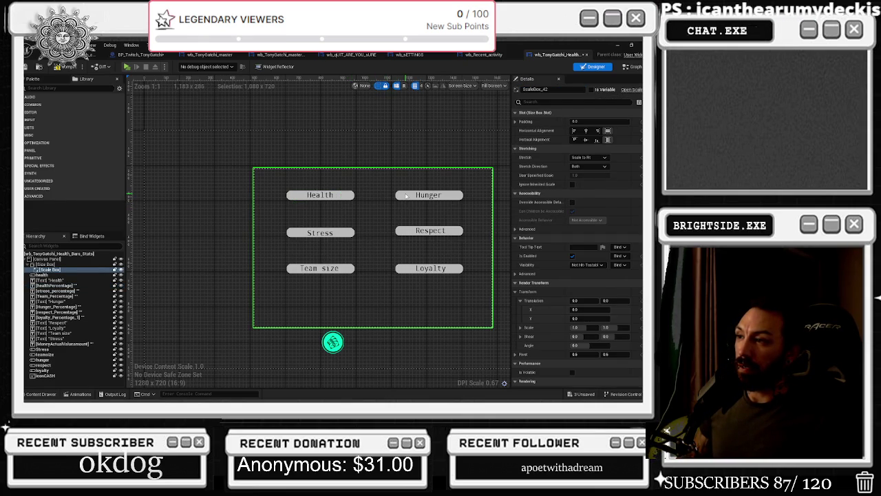
{"action": "left_click", "coordinate": [42, 355]}
{"action": "left_click", "coordinate": [42, 349]}
{"action": "left_click", "coordinate": [42, 370], "text": "shift"}
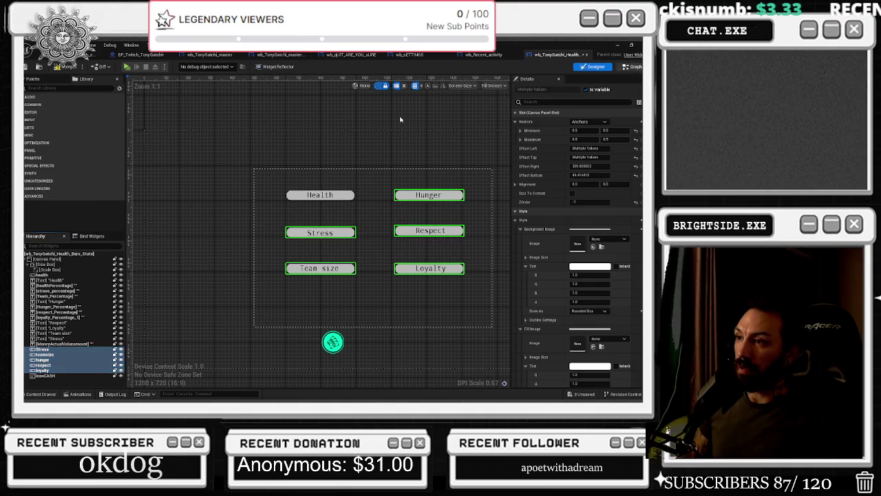
{"action": "key", "text": "shift+alt+g"}
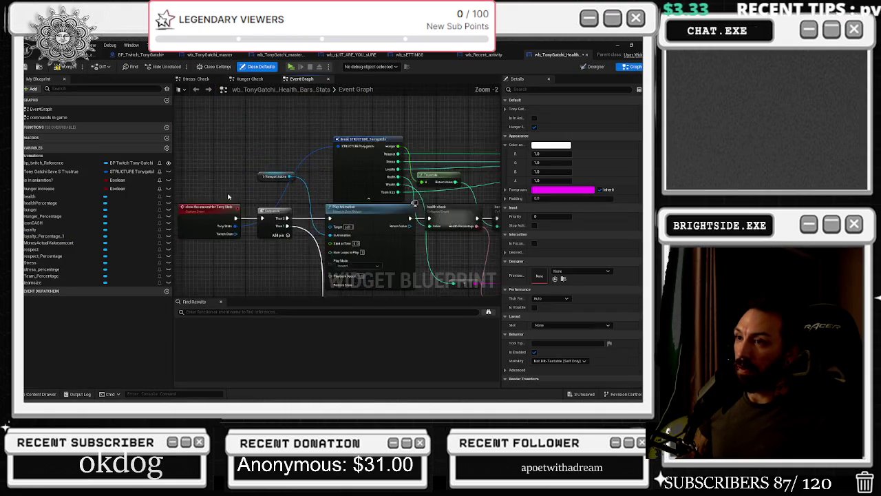
Step: View the Hunger Check and Stress Check graphs, return to the Event Graph, then the level editor
{"action": "scroll", "coordinate": [228, 197], "scroll_direction": "up", "scroll_amount": 1}
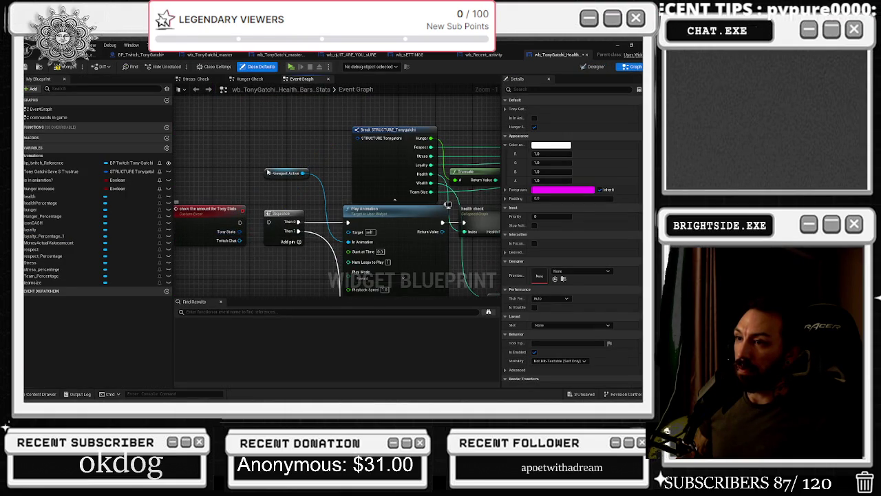
{"action": "scroll", "coordinate": [268, 172], "scroll_direction": "down", "scroll_amount": 3}
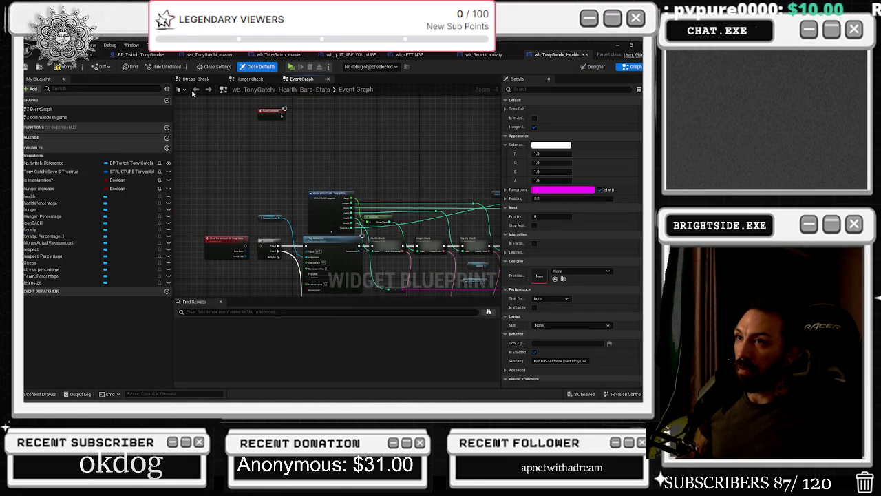
{"action": "left_click", "coordinate": [252, 79]}
{"action": "left_click", "coordinate": [196, 80]}
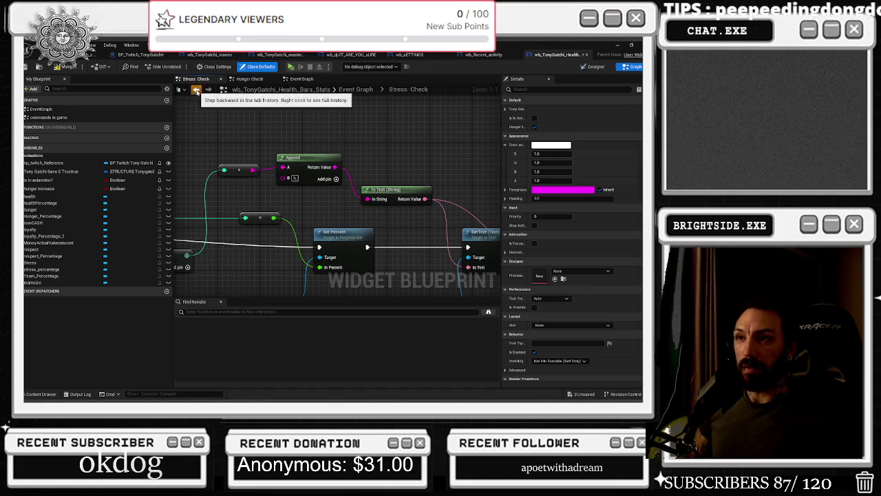
{"action": "left_click", "coordinate": [196, 90]}
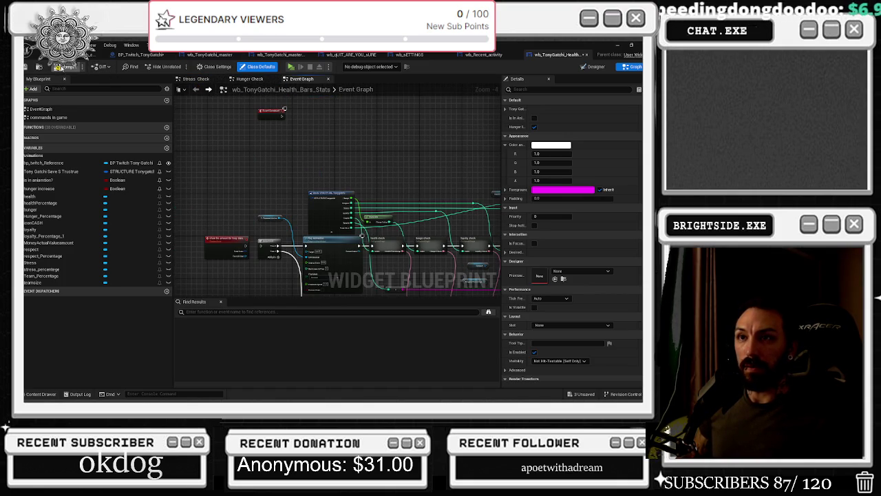
{"action": "left_click", "coordinate": [75, 55]}
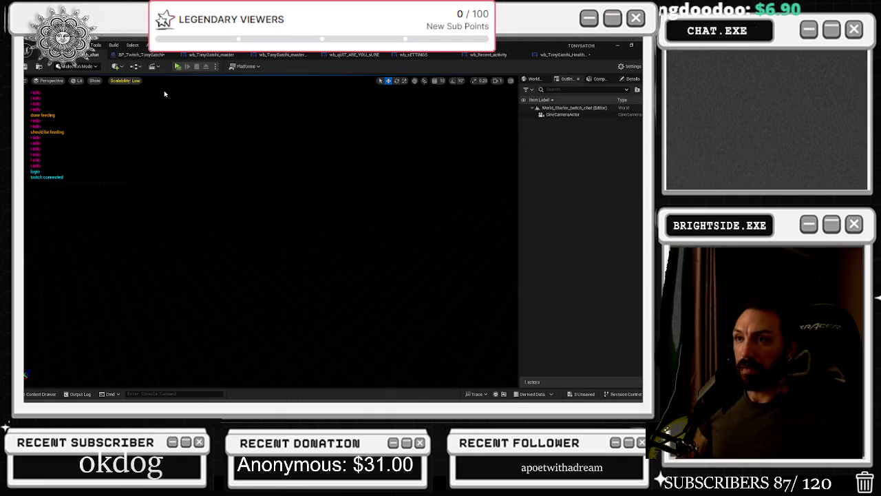
Step: Switch to the BP_Twitch_TonyGatchi Blueprint tab to show its Event Graph
{"action": "left_click", "coordinate": [141, 54]}
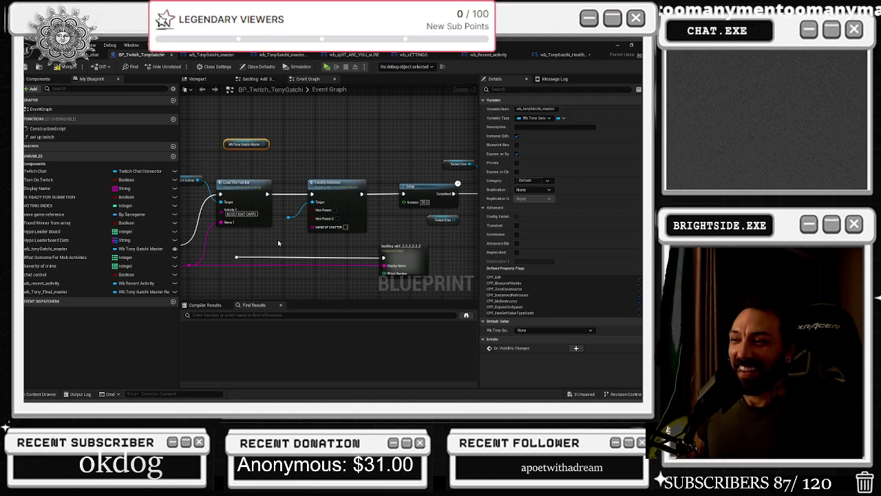
Step: Select the collapsed backlog add node with its reroute and drag them down-left
{"action": "scroll", "coordinate": [259, 246], "scroll_direction": "down", "scroll_amount": 1}
{"action": "left_click_drag", "start_coordinate": [233, 246], "coordinate": [380, 272]}
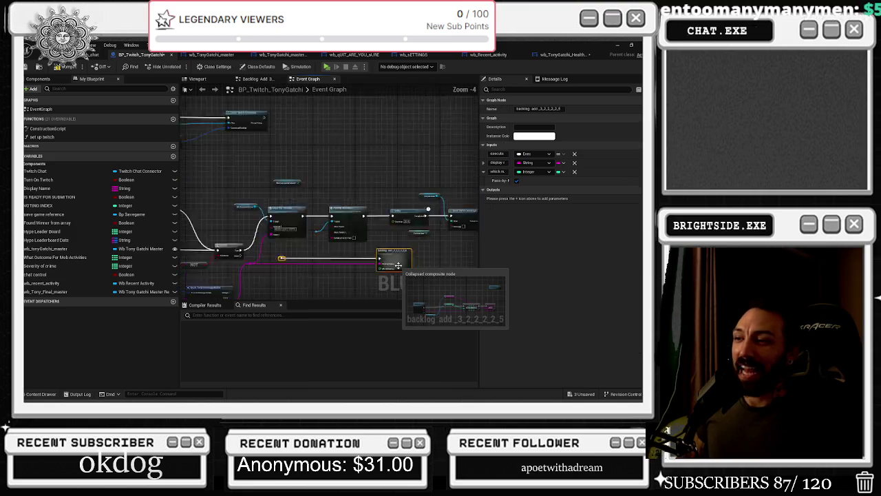
{"action": "scroll", "coordinate": [440, 265], "scroll_direction": "down", "scroll_amount": 3}
{"action": "left_click_drag", "start_coordinate": [453, 261], "coordinate": [392, 282]}
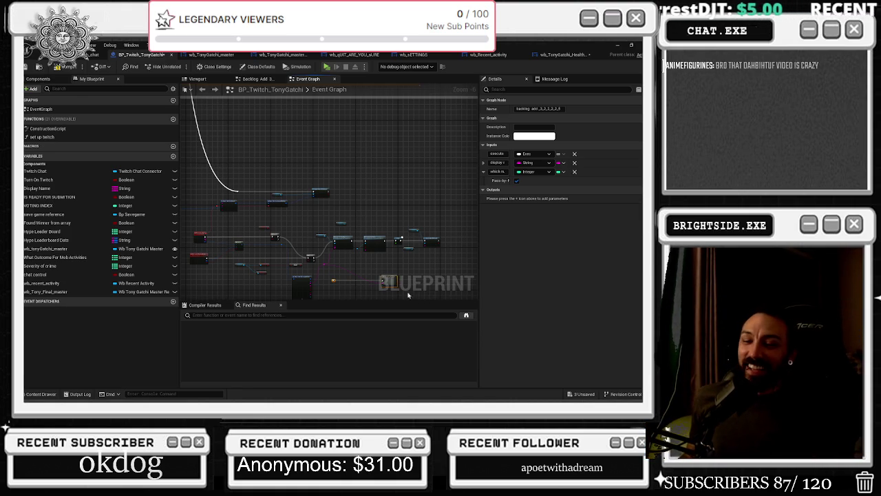
Step: Bring the Break TwitchCommand and Boss_join_chat nodes into view
{"action": "scroll", "coordinate": [221, 199], "scroll_direction": "up", "scroll_amount": 2}
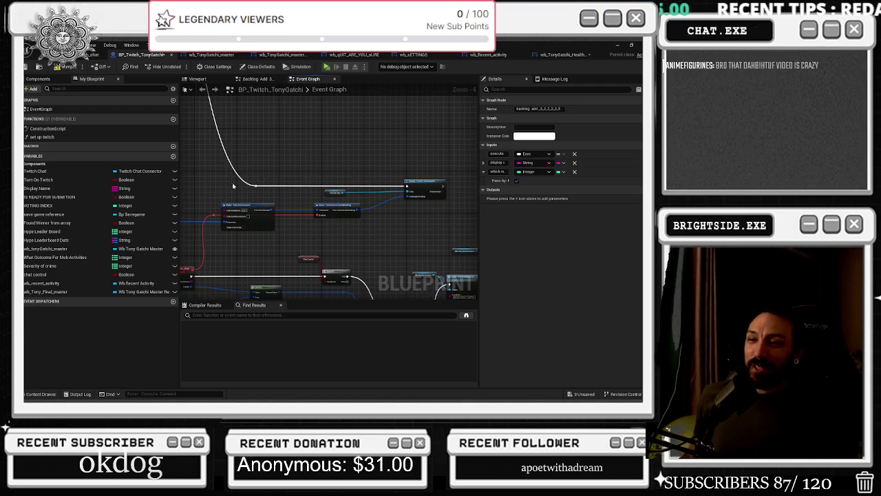
{"action": "scroll", "coordinate": [240, 227], "scroll_direction": "up", "scroll_amount": 3}
{"action": "mouse_move", "coordinate": [240, 227]}
{"action": "left_mouse_down"}
{"action": "mouse_move", "coordinate": [445, 189]}
{"action": "mouse_move", "coordinate": [398, 193]}
{"action": "mouse_move", "coordinate": [323, 174]}
{"action": "mouse_move", "coordinate": [344, 184]}
{"action": "left_mouse_up"}
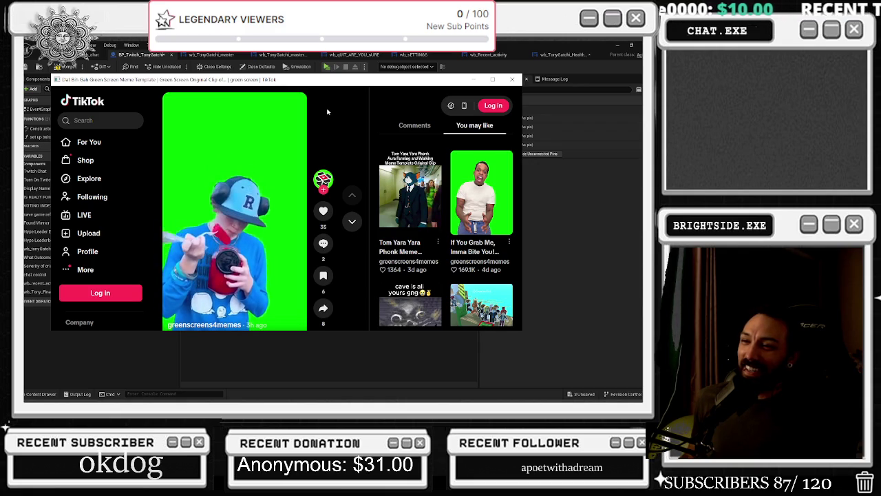
Step: Play the recommended If You Grab Me clip and scroll through the following bite-trend videos
{"action": "mouse_move", "coordinate": [285, 129]}
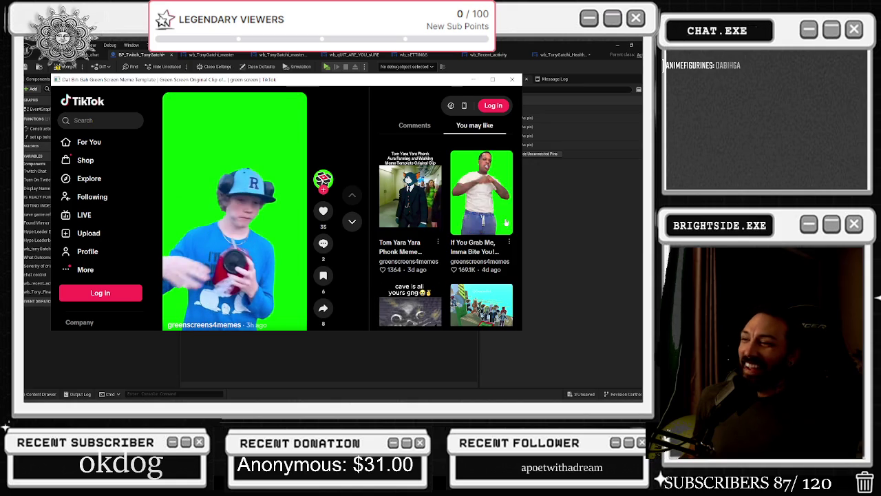
{"action": "left_click", "coordinate": [496, 200]}
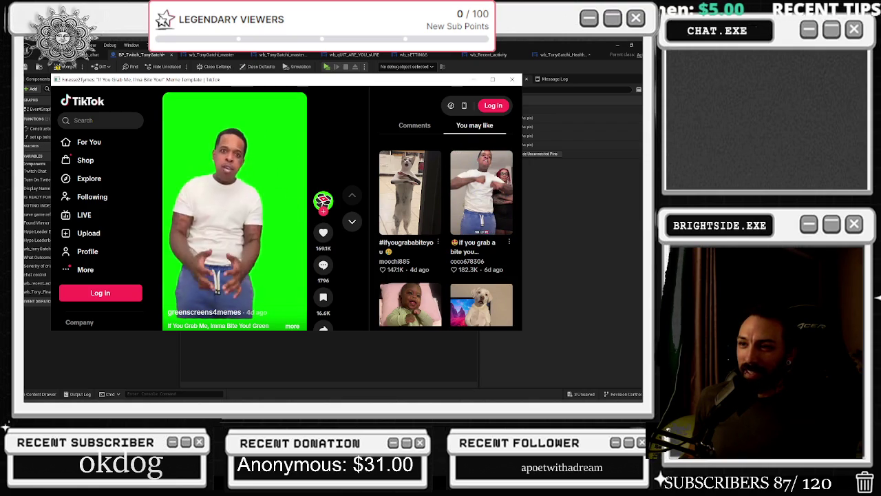
{"action": "scroll", "coordinate": [214, 168], "scroll_direction": "down", "scroll_amount": 2}
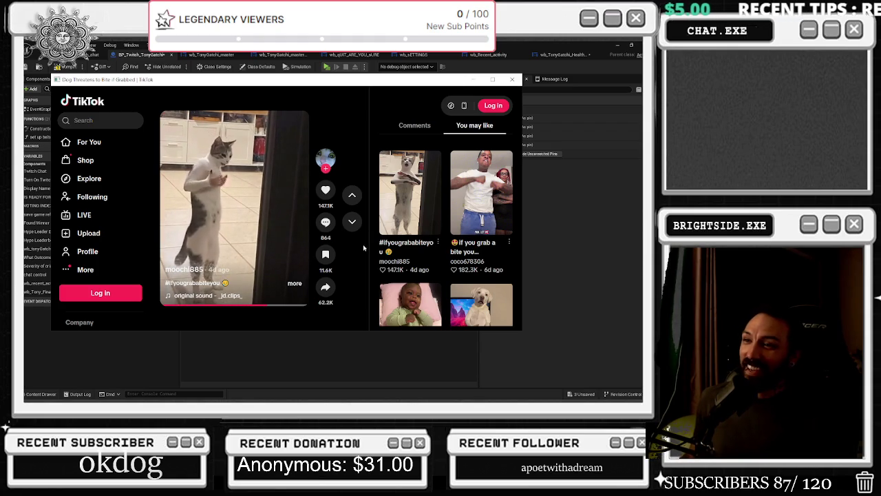
{"action": "scroll", "coordinate": [363, 247], "scroll_direction": "down", "scroll_amount": 2}
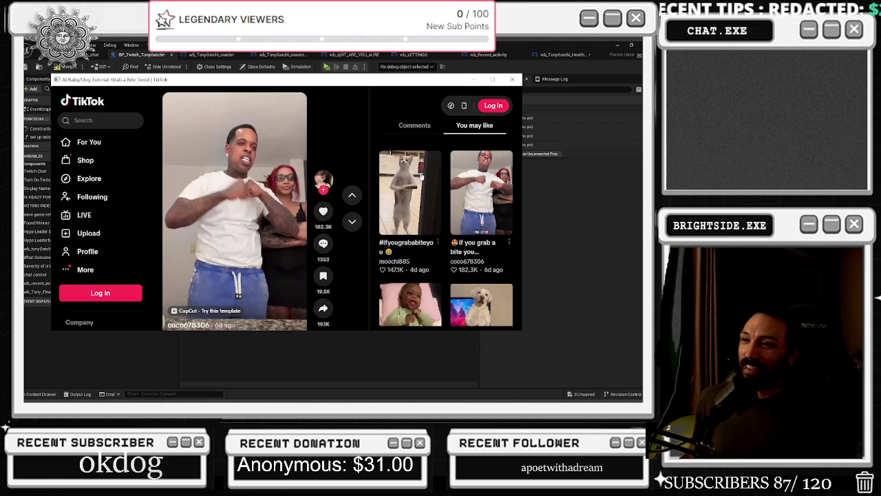
{"action": "scroll", "coordinate": [344, 142], "scroll_direction": "down", "scroll_amount": 1}
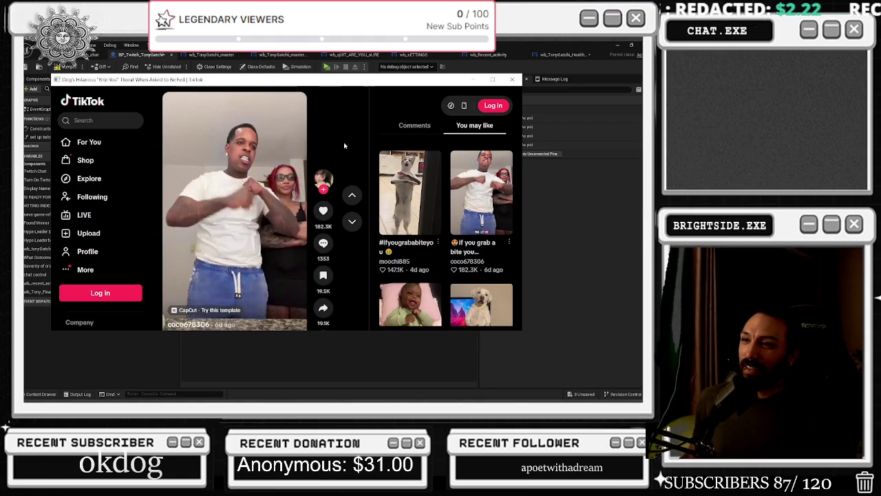
Step: Pause the baby video, scroll further through the feed, then close the TikTok window
{"action": "mouse_move", "coordinate": [292, 188]}
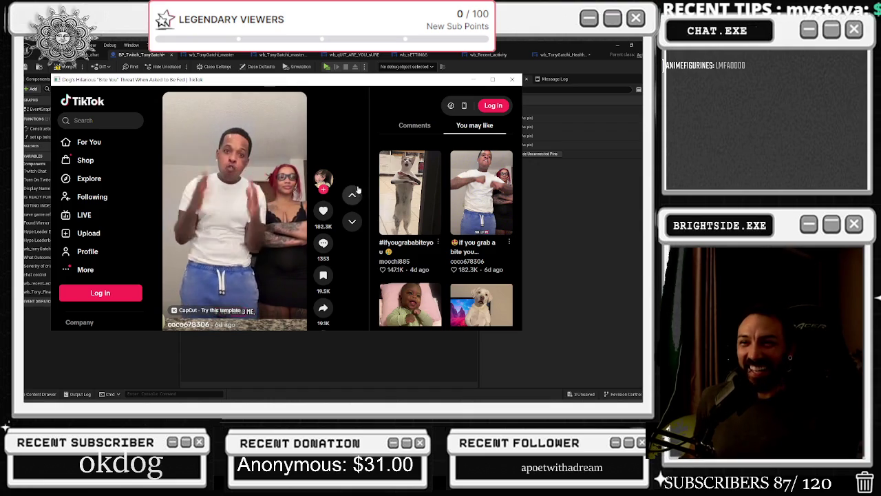
{"action": "scroll", "coordinate": [349, 183], "scroll_direction": "down", "scroll_amount": 1}
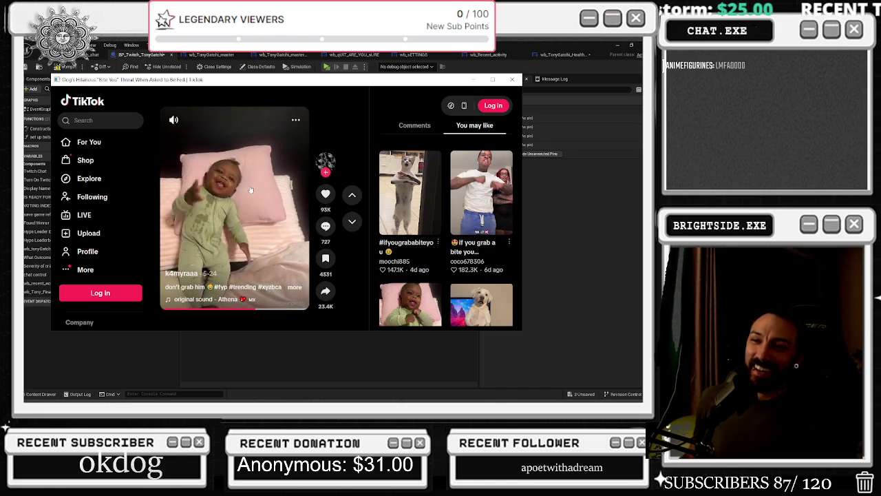
{"action": "left_click", "coordinate": [280, 201]}
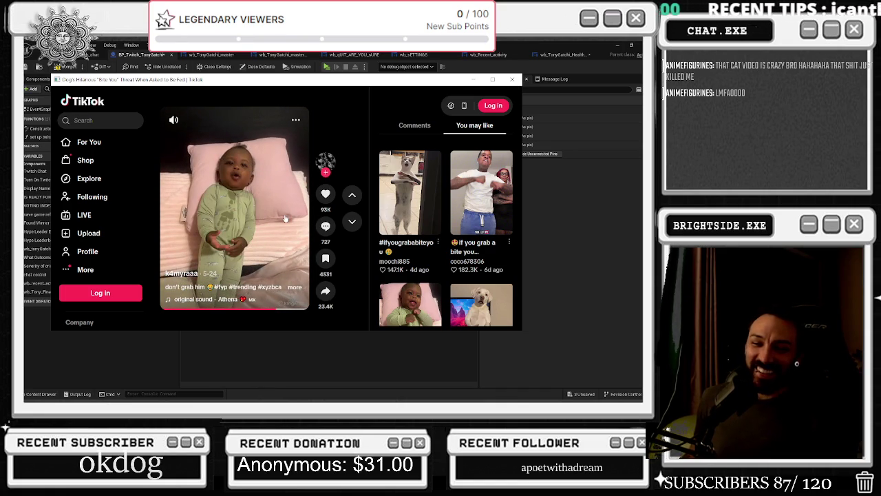
{"action": "scroll", "coordinate": [286, 219], "scroll_direction": "down", "scroll_amount": 1}
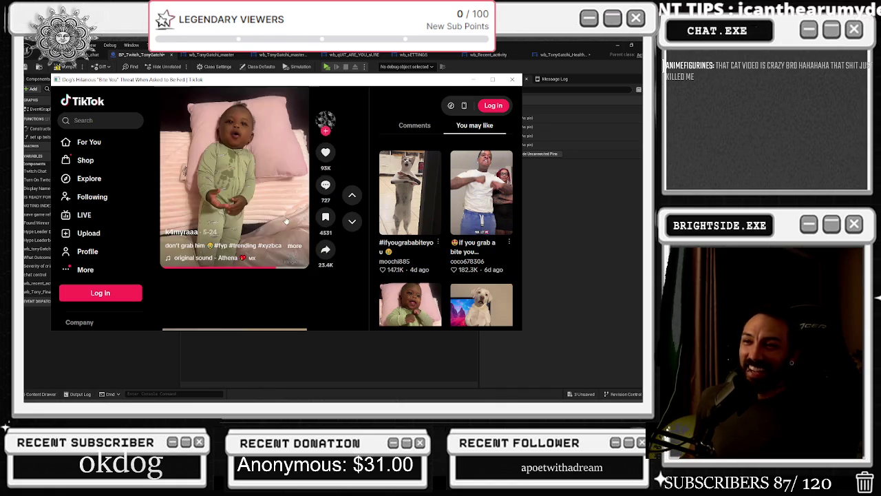
{"action": "scroll", "coordinate": [285, 219], "scroll_direction": "down", "scroll_amount": 1}
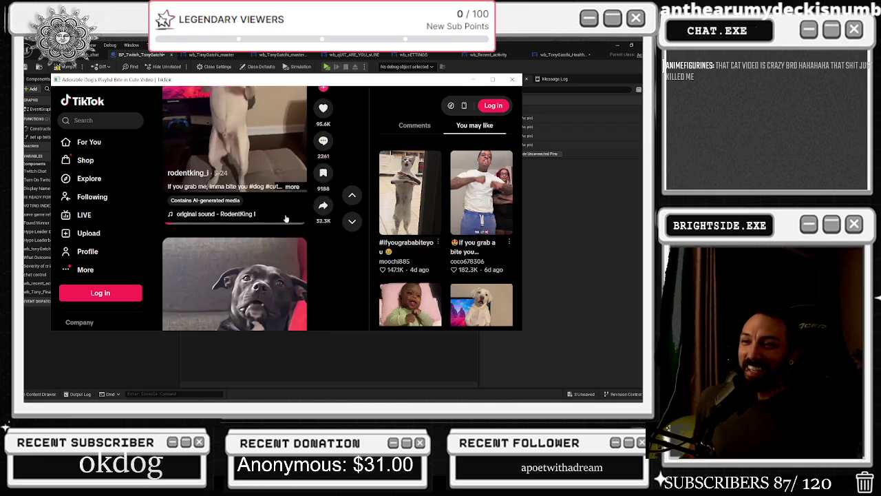
{"action": "scroll", "coordinate": [325, 221], "scroll_direction": "down", "scroll_amount": 1}
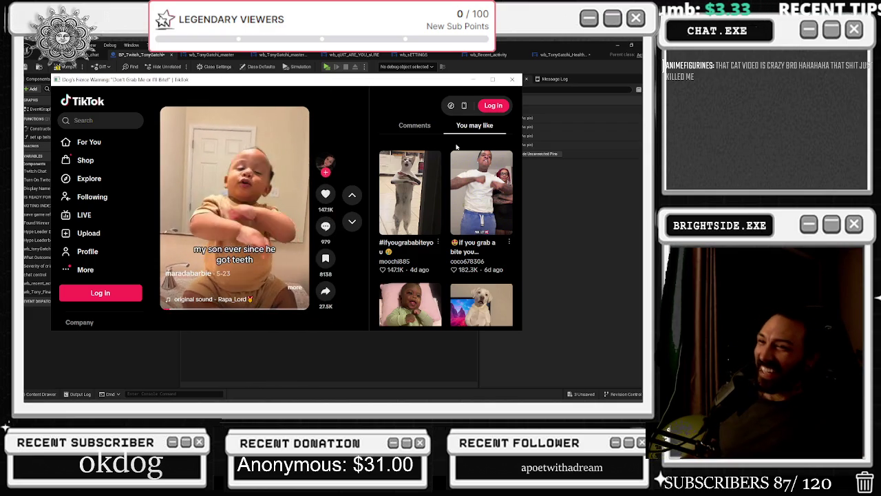
{"action": "left_click", "coordinate": [512, 80]}
Step: Drag a wire from the Boss_join_chat event and shift the graph view up-left
{"action": "mouse_move", "coordinate": [411, 252]}
{"action": "left_mouse_down"}
{"action": "mouse_move", "coordinate": [426, 172]}
{"action": "mouse_move", "coordinate": [433, 176]}
{"action": "left_mouse_up"}
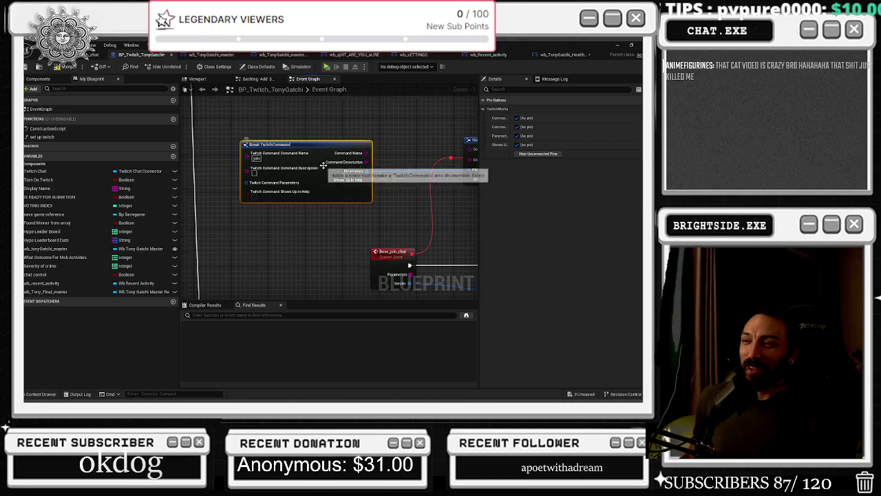
{"action": "scroll", "coordinate": [317, 166], "scroll_direction": "down", "scroll_amount": 2}
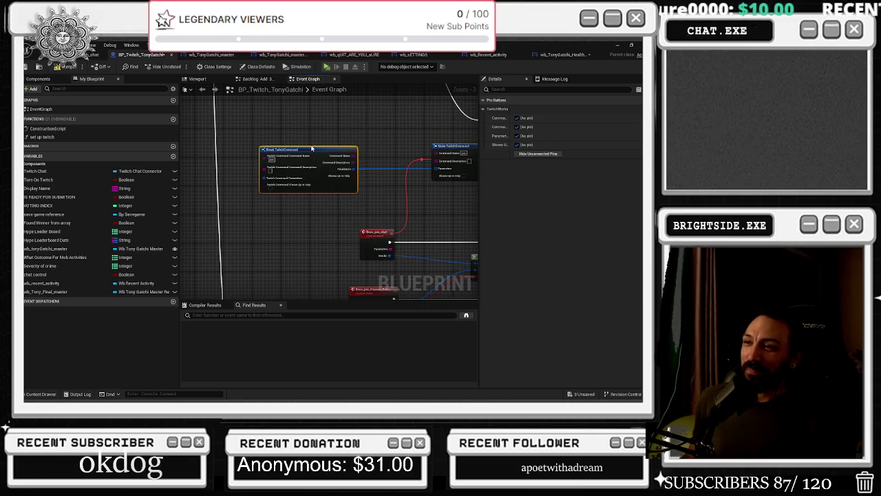
{"action": "scroll", "coordinate": [369, 204], "scroll_direction": "down", "scroll_amount": 5}
{"action": "left_click_drag", "start_coordinate": [405, 218], "coordinate": [340, 200]}
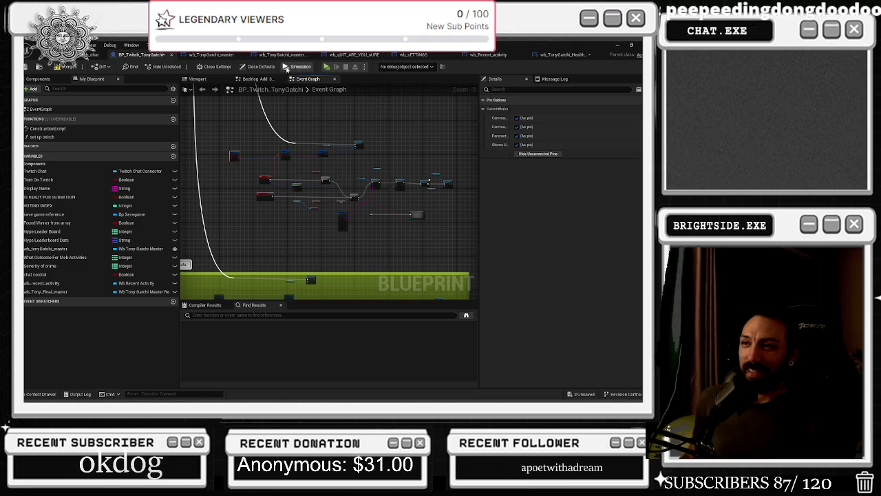
Step: Cycle through the open widget tabs to the master widget holding the stat bars
{"action": "left_click", "coordinate": [95, 54]}
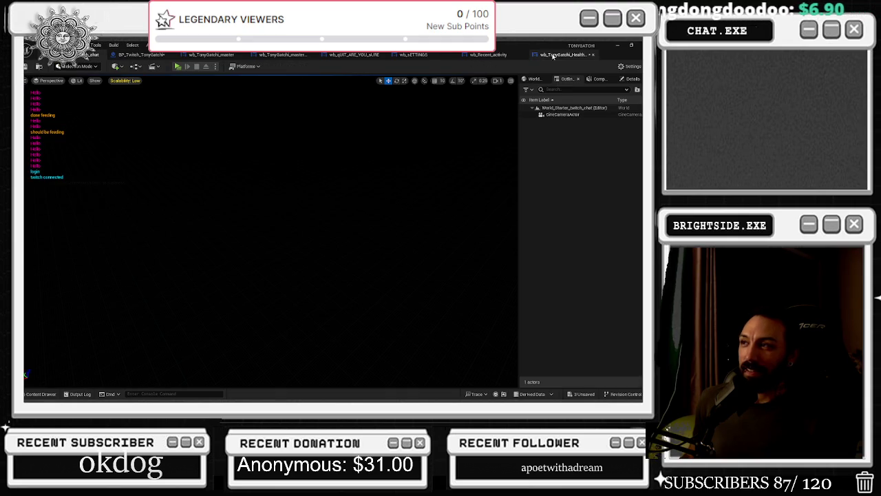
{"action": "left_click", "coordinate": [553, 55]}
{"action": "left_click", "coordinate": [484, 55]}
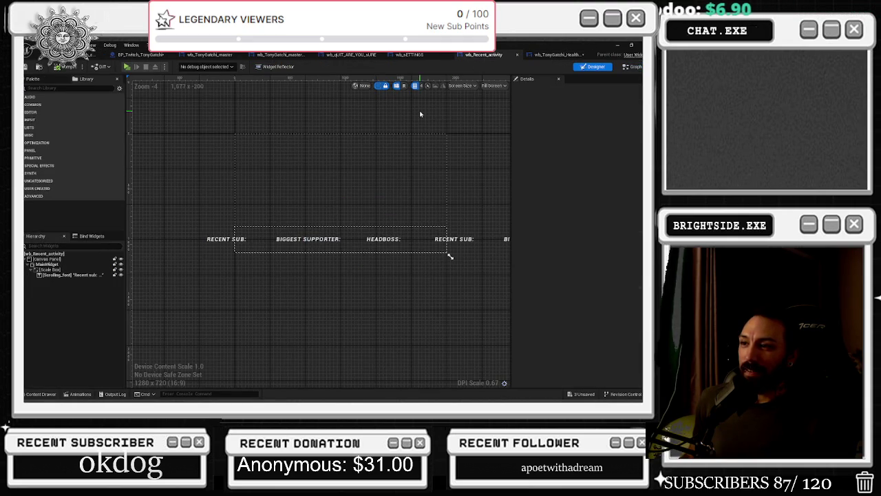
{"action": "left_click", "coordinate": [411, 55]}
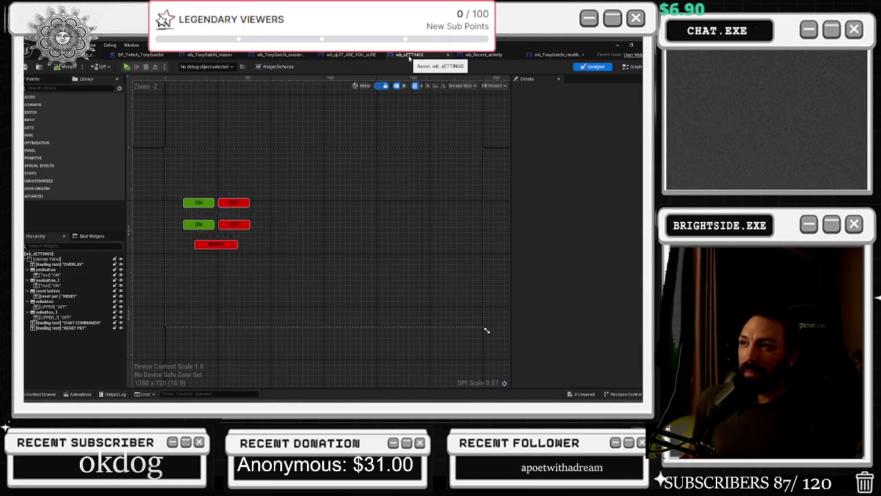
{"action": "left_click", "coordinate": [352, 55]}
{"action": "left_click", "coordinate": [281, 55]}
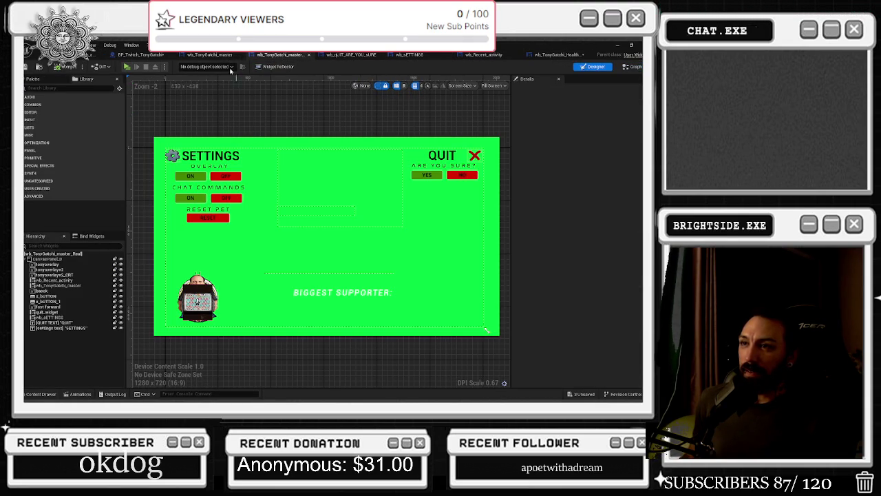
{"action": "left_click", "coordinate": [210, 55]}
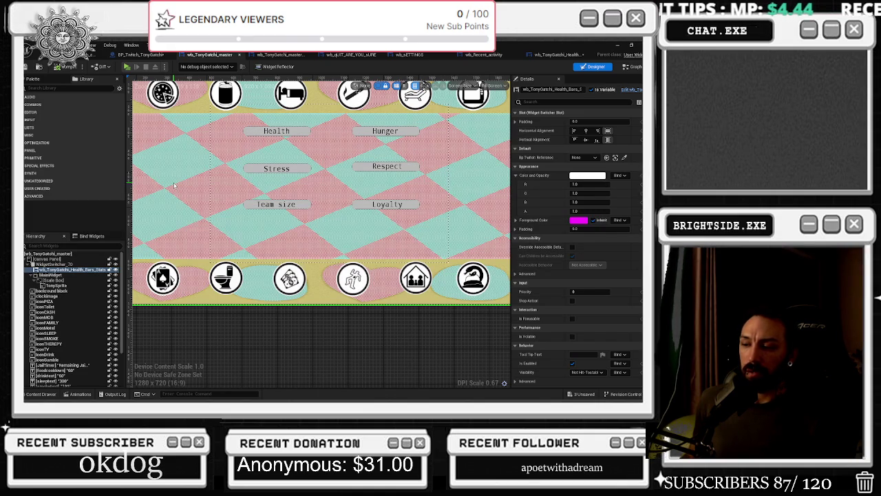
Step: Select MainWidget, then the stats widget, and open the Health Bars Stats widget blueprint
{"action": "scroll", "coordinate": [354, 148], "scroll_direction": "up", "scroll_amount": 1}
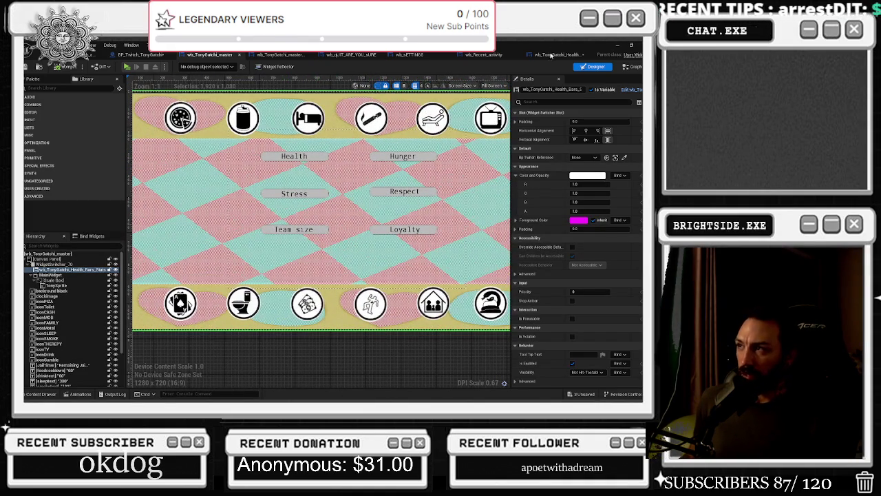
{"action": "left_click", "coordinate": [67, 275]}
{"action": "left_click", "coordinate": [68, 269]}
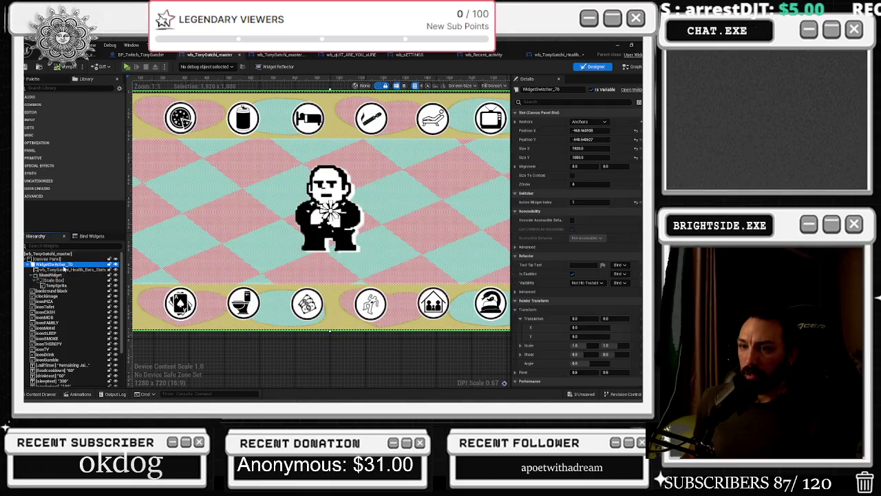
{"action": "left_click", "coordinate": [561, 54]}
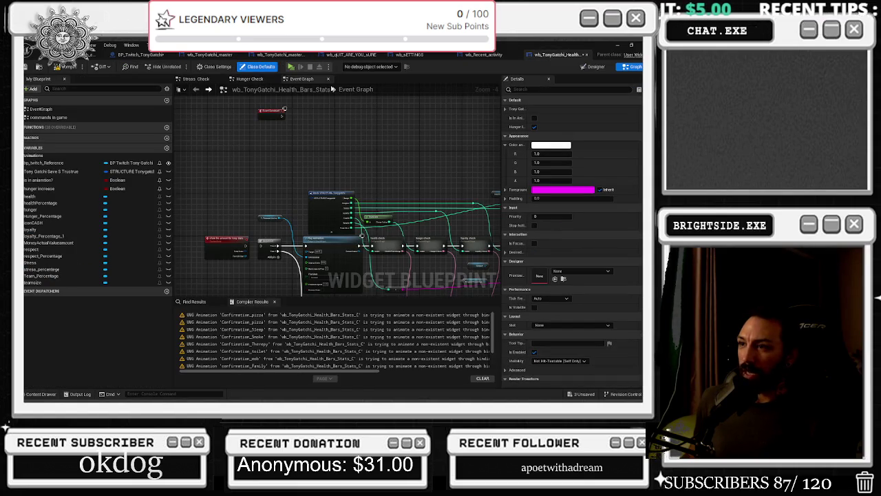
Step: Look through the Stress Check and Hunger Check graphs, then return to the Designer view
{"action": "left_click", "coordinate": [202, 79]}
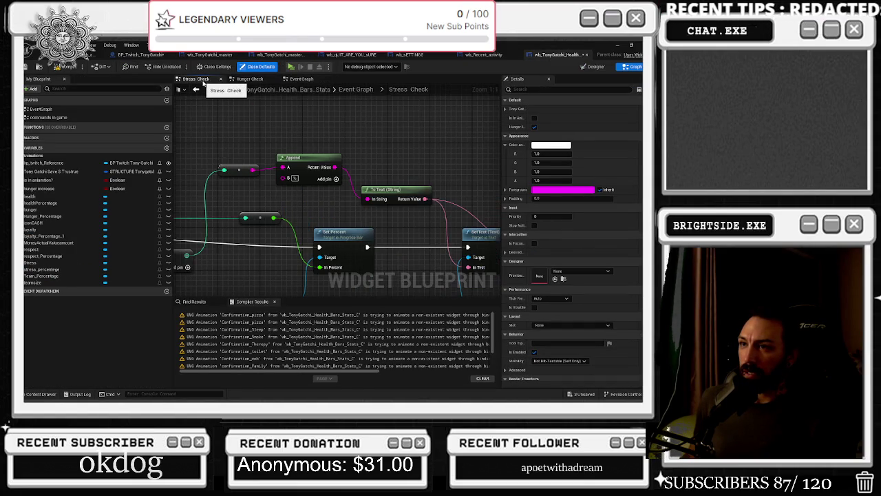
{"action": "left_click", "coordinate": [249, 79]}
{"action": "left_click", "coordinate": [303, 79]}
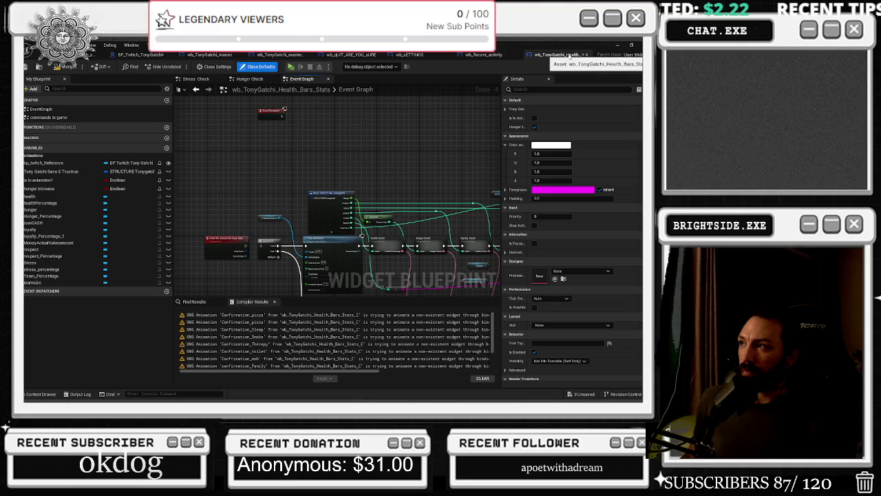
{"action": "left_click", "coordinate": [592, 67]}
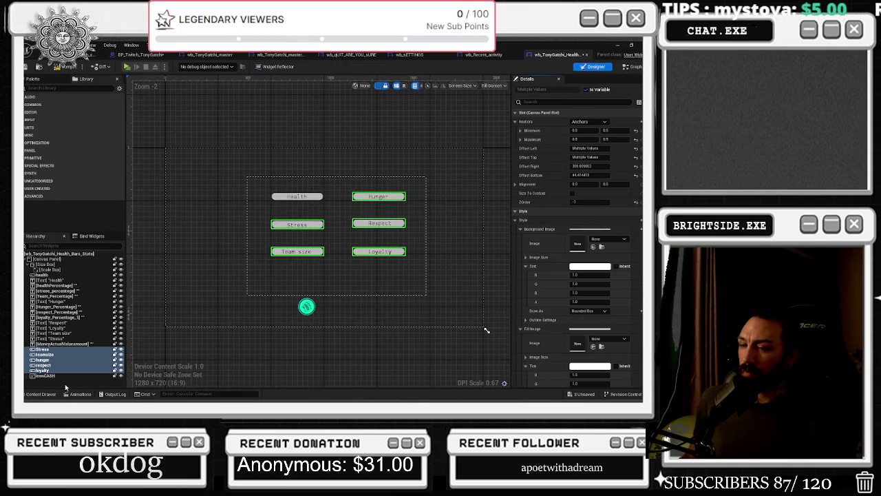
{"action": "left_click", "coordinate": [41, 393]}
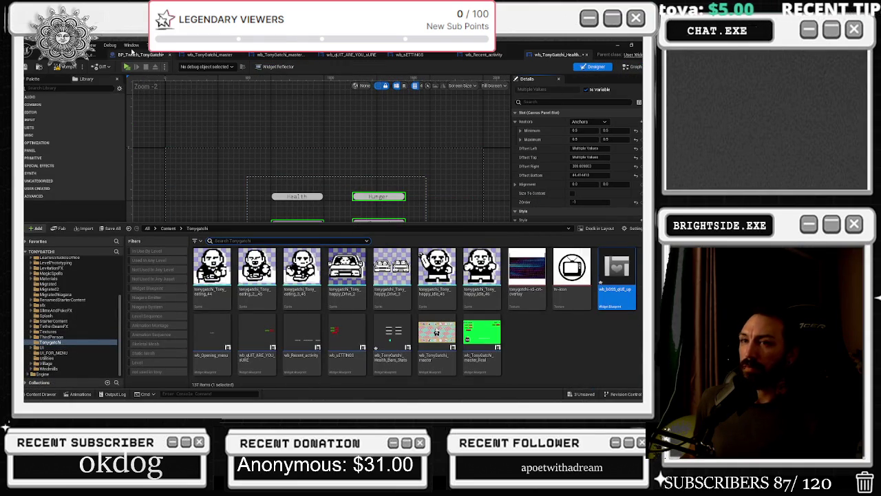
Step: Open Edit > Undo History
{"action": "left_click", "coordinate": [32, 45]}
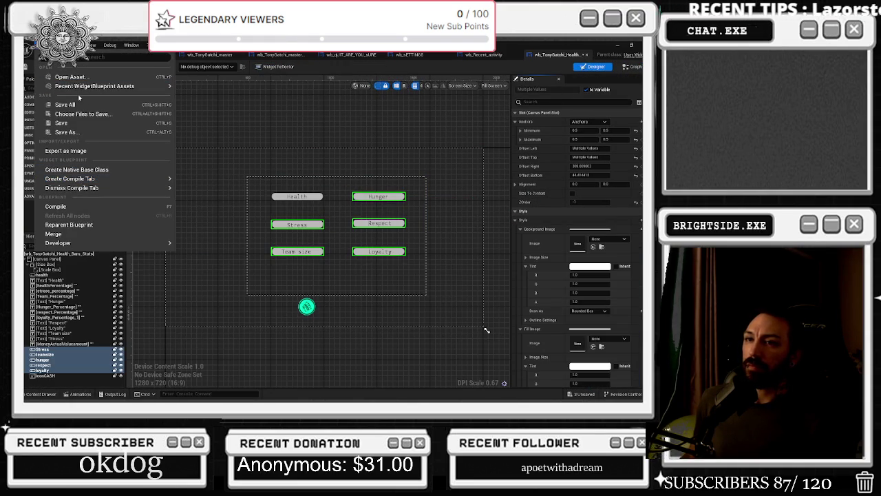
{"action": "left_click", "coordinate": [59, 45]}
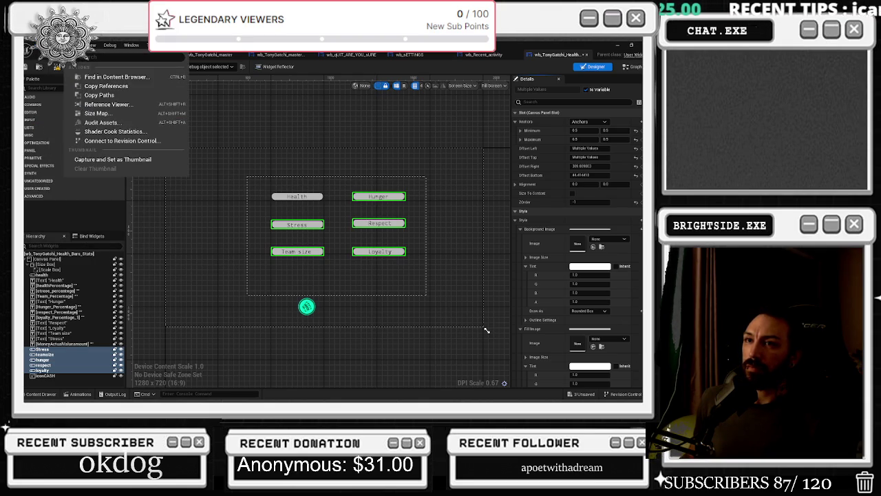
{"action": "left_click", "coordinate": [84, 85]}
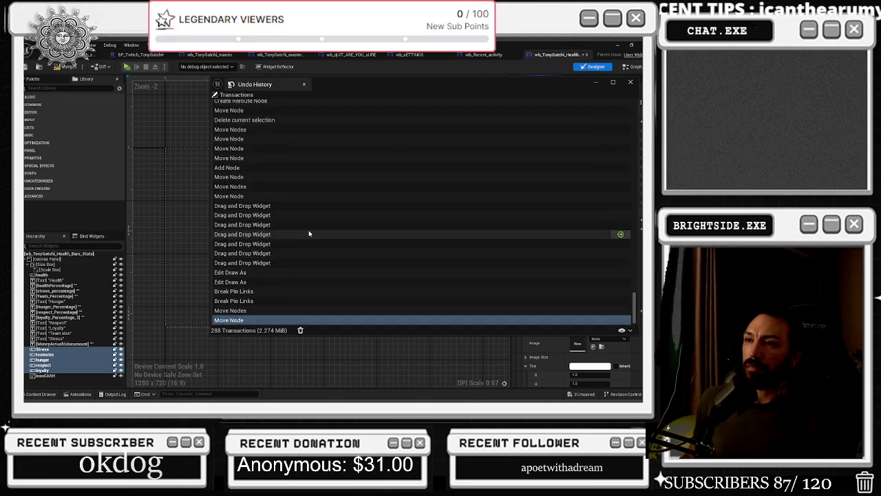
Step: Revert the widget to the 'Delete current selection' entry in the Undo History
{"action": "scroll", "coordinate": [314, 223], "scroll_direction": "up", "scroll_amount": 10}
{"action": "mouse_move", "coordinate": [330, 89]}
{"action": "left_mouse_down"}
{"action": "mouse_move", "coordinate": [473, 137]}
{"action": "mouse_move", "coordinate": [498, 144]}
{"action": "mouse_move", "coordinate": [517, 132]}
{"action": "left_mouse_up"}
{"action": "scroll", "coordinate": [502, 193], "scroll_direction": "down", "scroll_amount": 5}
{"action": "scroll", "coordinate": [498, 193], "scroll_direction": "down", "scroll_amount": 10}
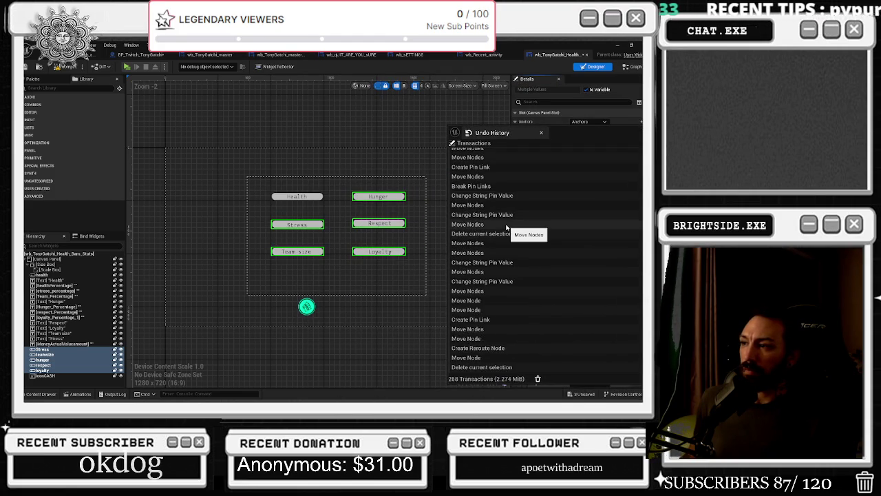
{"action": "scroll", "coordinate": [507, 227], "scroll_direction": "down", "scroll_amount": 5}
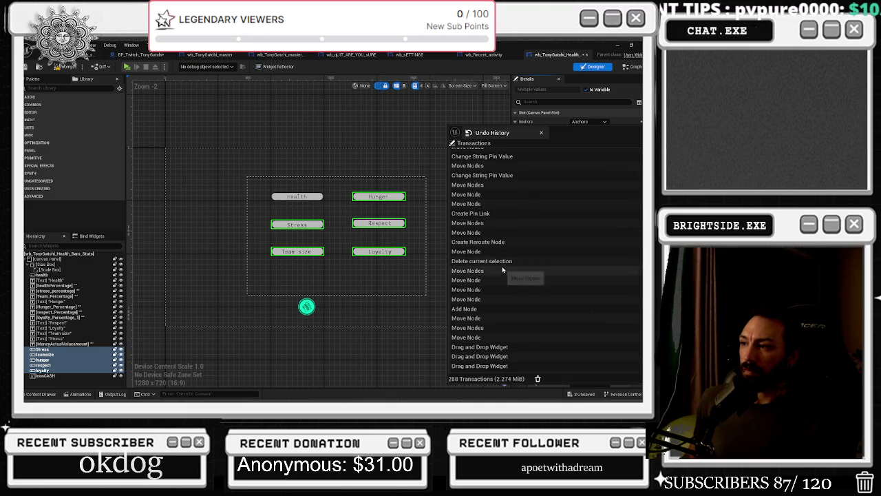
{"action": "left_click", "coordinate": [500, 260]}
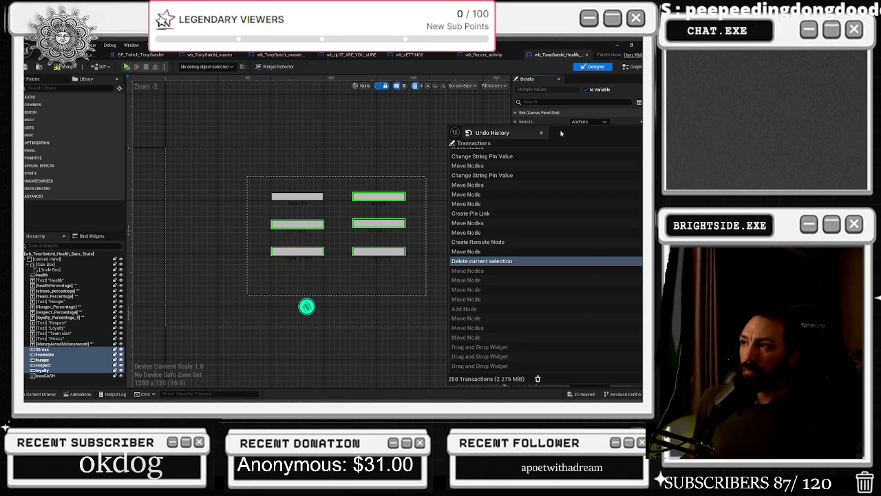
Step: Reposition the Undo History window and switch to the widget's Event Graph
{"action": "left_click_drag", "start_coordinate": [608, 134], "coordinate": [261, 262]}
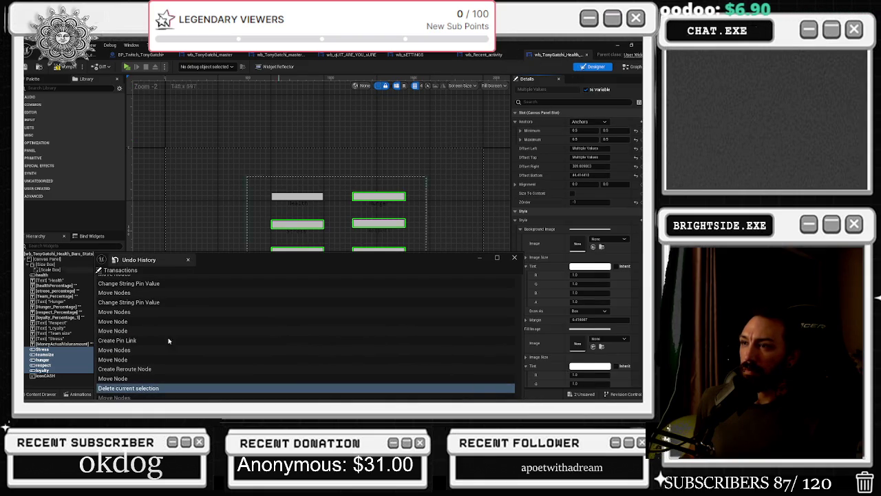
{"action": "left_click_drag", "start_coordinate": [240, 265], "coordinate": [257, 142]}
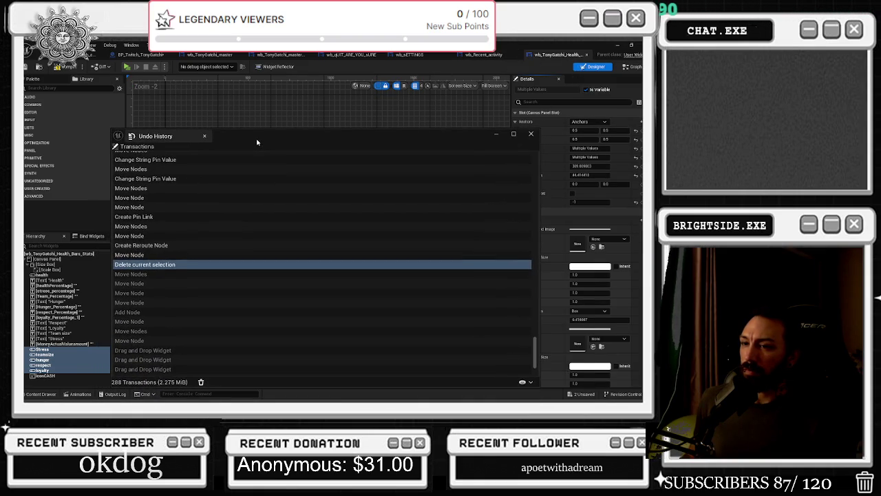
{"action": "scroll", "coordinate": [188, 280], "scroll_direction": "down", "scroll_amount": 1}
{"action": "scroll", "coordinate": [192, 282], "scroll_direction": "down", "scroll_amount": 3}
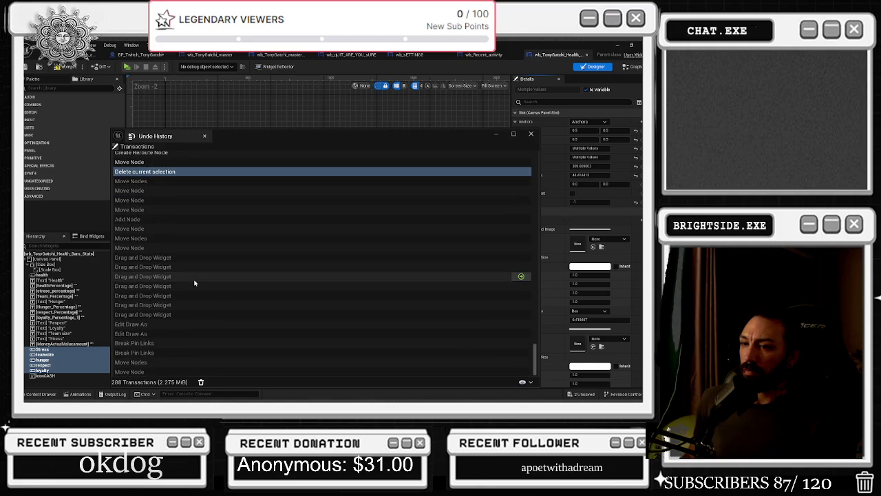
{"action": "scroll", "coordinate": [224, 277], "scroll_direction": "up", "scroll_amount": 5}
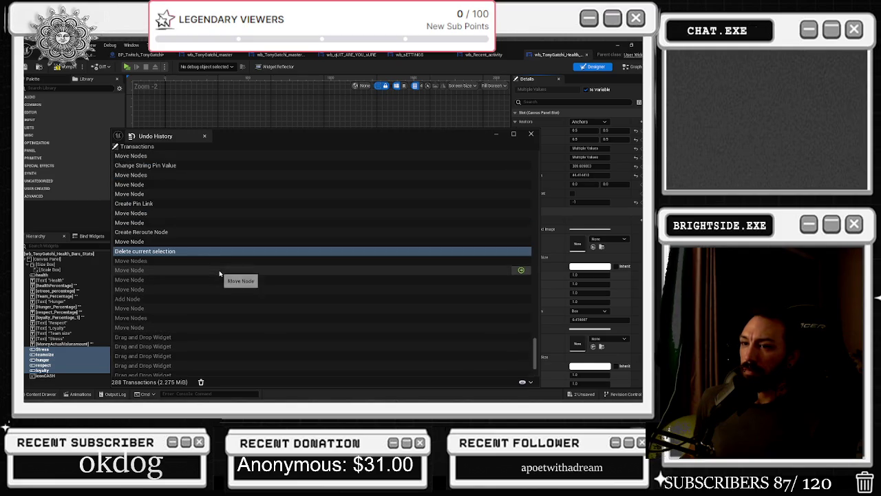
{"action": "mouse_move", "coordinate": [221, 137]}
{"action": "left_mouse_down"}
{"action": "mouse_move", "coordinate": [521, 137]}
{"action": "mouse_move", "coordinate": [123, 322]}
{"action": "mouse_move", "coordinate": [304, 164]}
{"action": "mouse_move", "coordinate": [289, 180]}
{"action": "left_mouse_up"}
{"action": "left_click", "coordinate": [631, 68]}
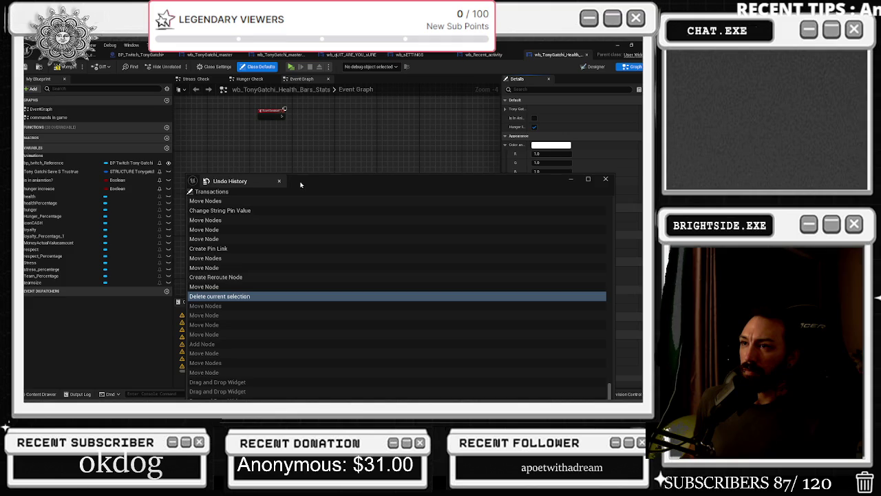
Step: Move the Undo History window off the nodes, then close it
{"action": "left_click_drag", "start_coordinate": [228, 181], "coordinate": [437, 140]}
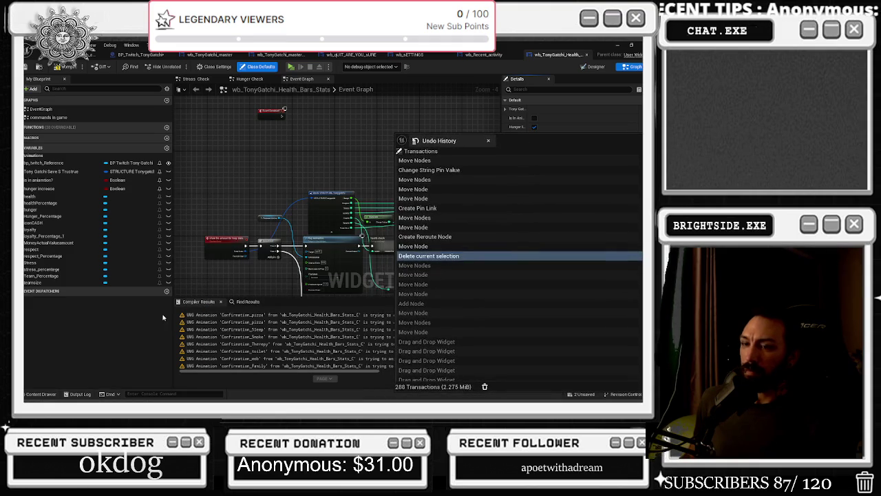
{"action": "left_click", "coordinate": [35, 394]}
{"action": "left_click_drag", "start_coordinate": [506, 146], "coordinate": [314, 217]}
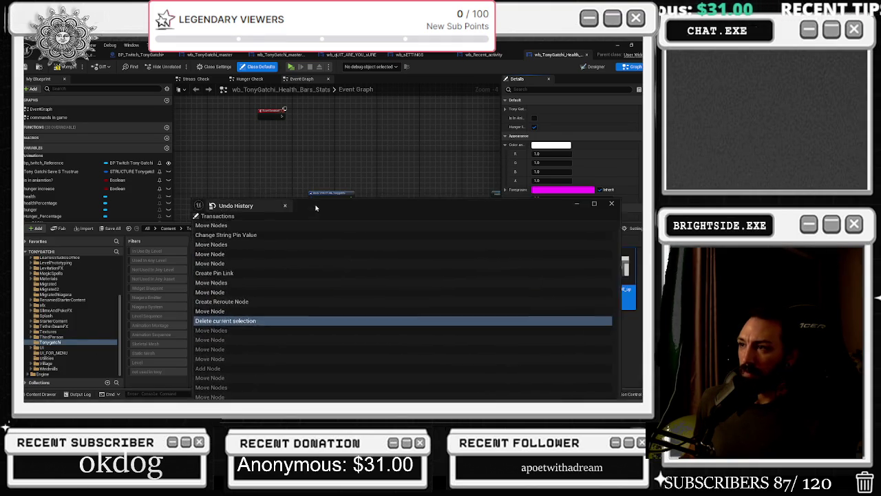
{"action": "left_click", "coordinate": [297, 210]}
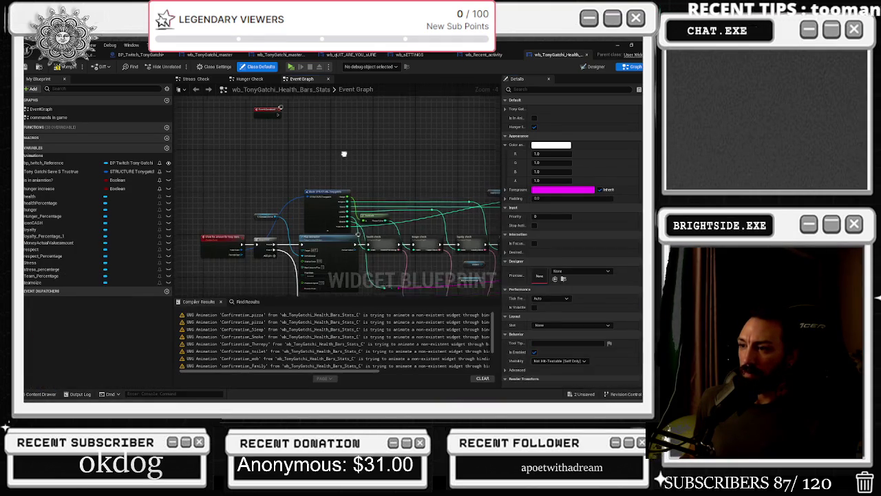
{"action": "key", "text": "ctrl+space"}
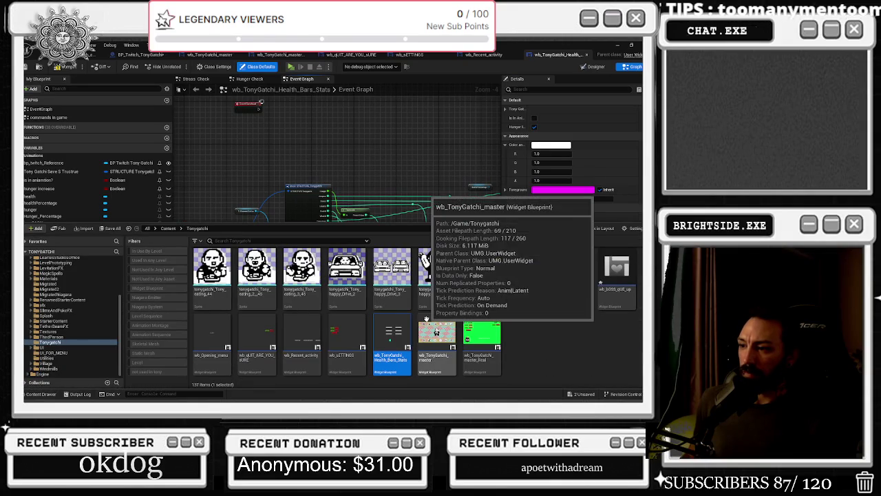
Step: Open wb_bOSS_qUE_up from the Content Drawer, then return through the tabs to the level editor
{"action": "double_click", "coordinate": [620, 283]}
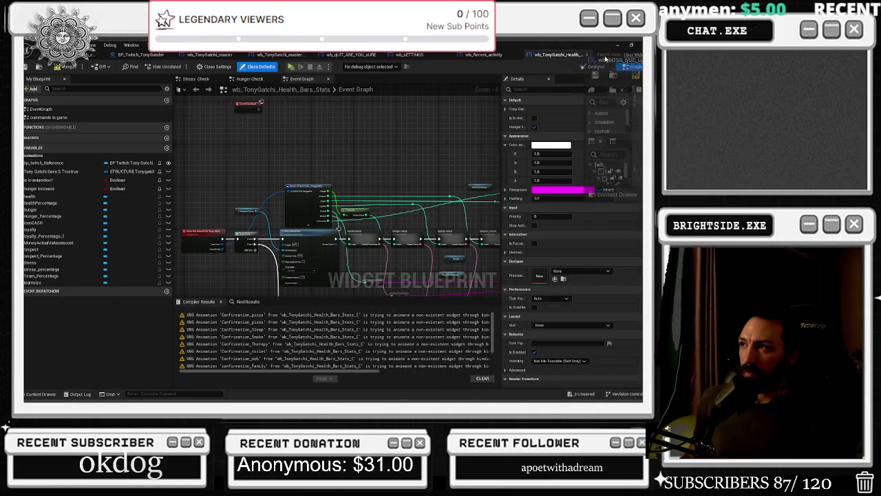
{"action": "left_click", "coordinate": [583, 56]}
{"action": "left_click", "coordinate": [499, 55]}
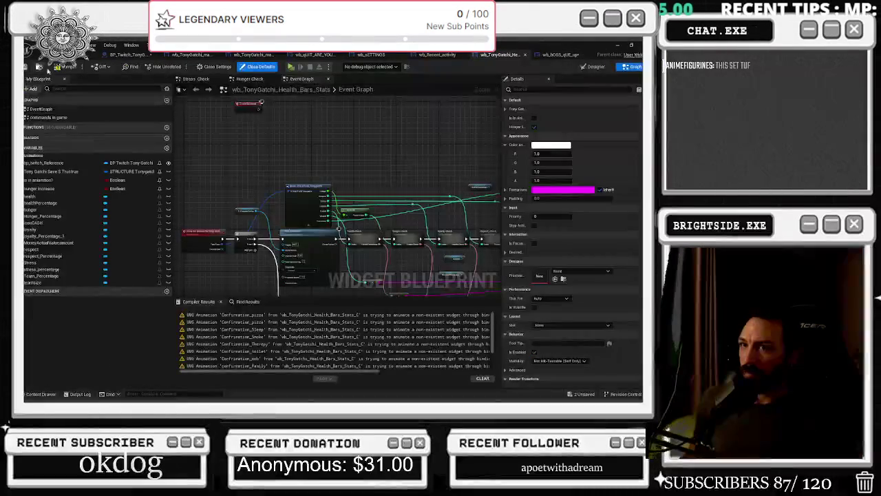
{"action": "left_click", "coordinate": [64, 88]}
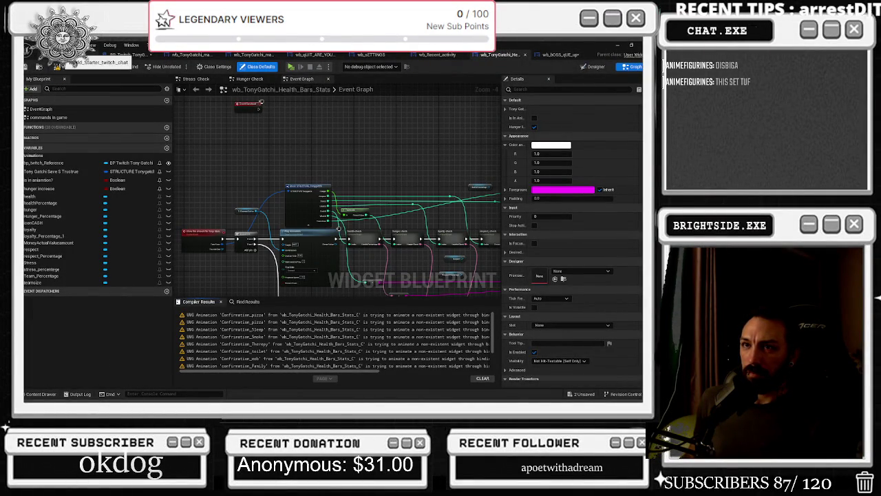
{"action": "left_click", "coordinate": [26, 67]}
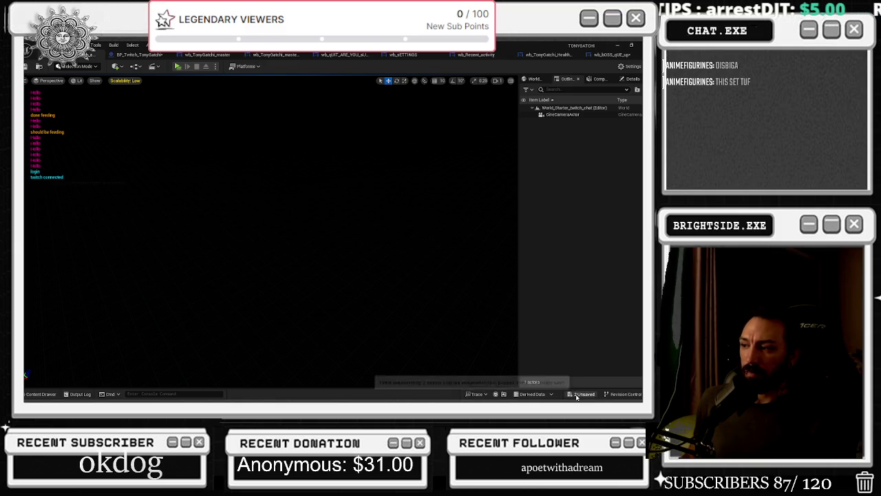
Step: Save the two unsaved assets and start Play-in-Editor with Alt+P
{"action": "left_click", "coordinate": [582, 394]}
{"action": "left_click", "coordinate": [399, 317]}
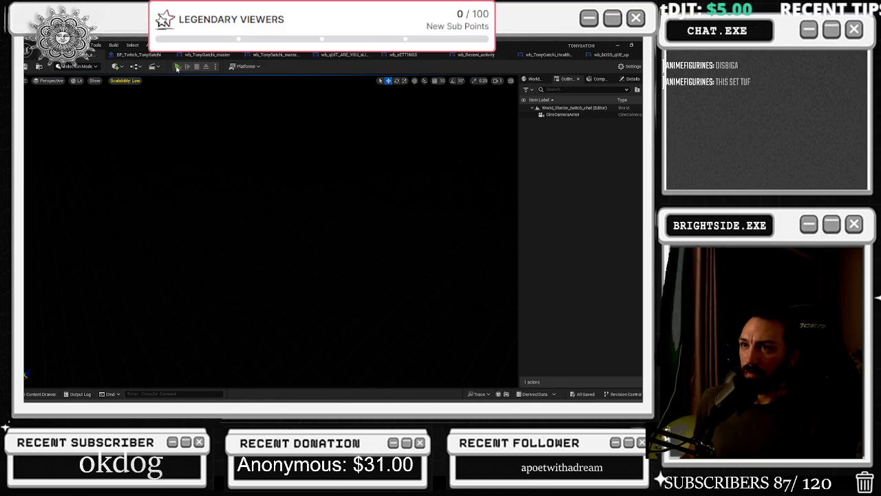
{"action": "key", "text": "alt+p"}
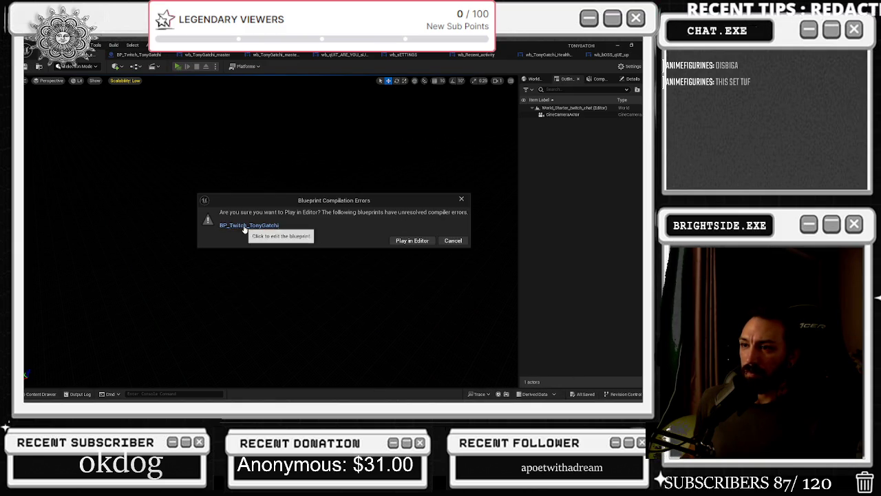
Step: Open the failing BP_Twitch_TonyGatchi Blueprint, wire from Load The Text Box, and save it
{"action": "left_click", "coordinate": [250, 227]}
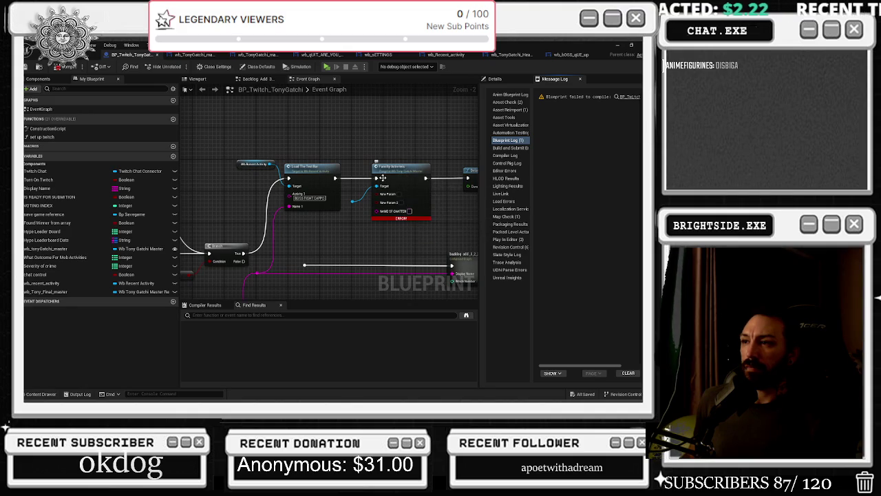
{"action": "mouse_move", "coordinate": [336, 178]}
{"action": "left_mouse_down"}
{"action": "mouse_move", "coordinate": [462, 186]}
{"action": "mouse_move", "coordinate": [468, 178]}
{"action": "left_mouse_up"}
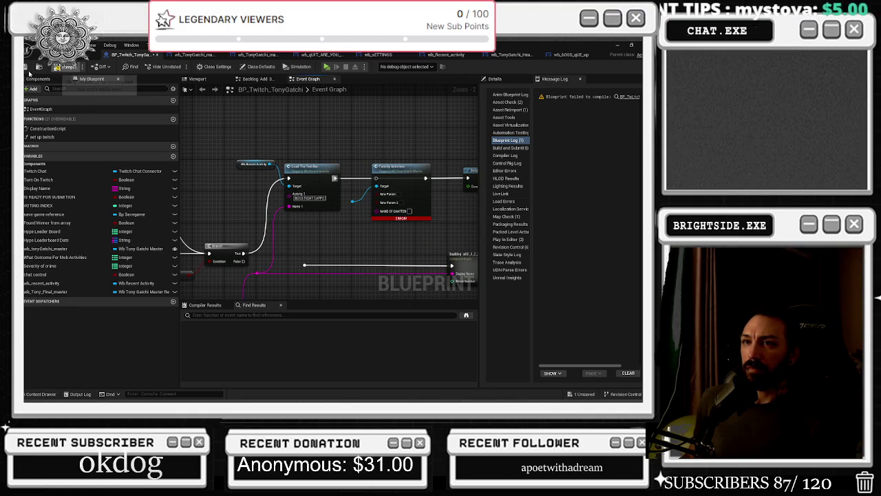
{"action": "left_click", "coordinate": [28, 66]}
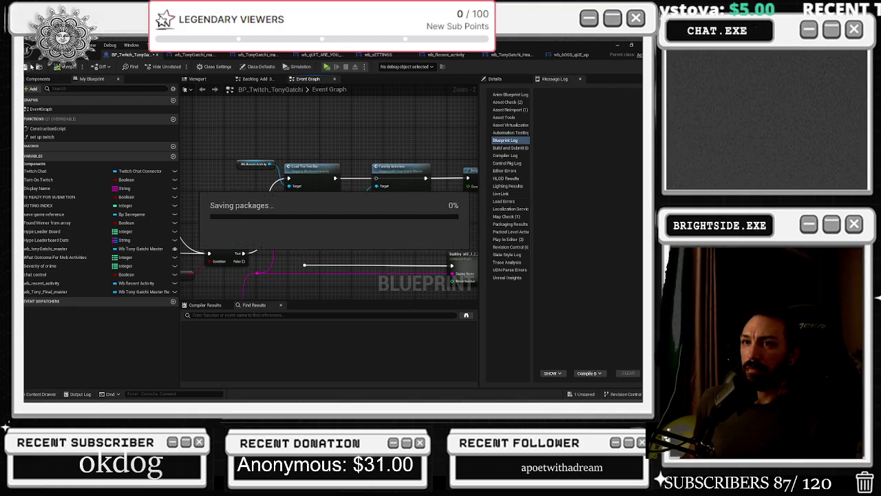
Step: Return to the level viewport and launch the TonyGotchi game in Play-in-Editor
{"action": "left_click", "coordinate": [200, 55]}
{"action": "left_click", "coordinate": [179, 66]}
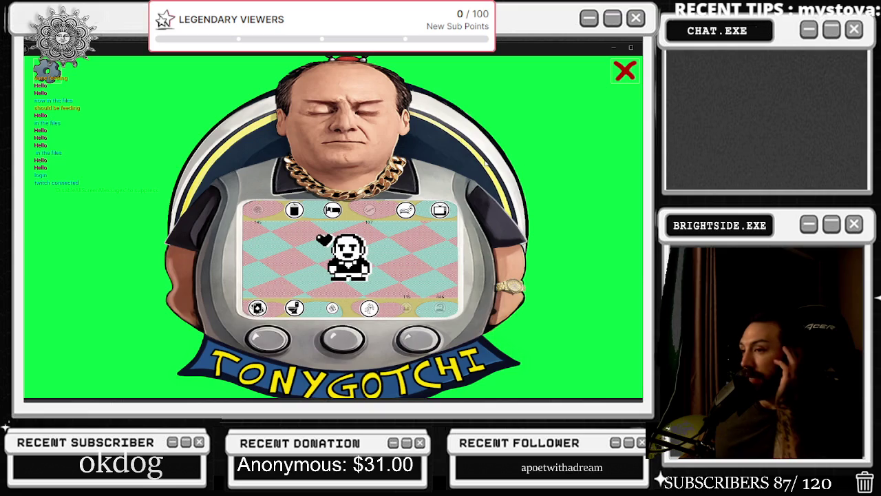
Step: Turn the Overlay off in the game's settings panel
{"action": "left_click", "coordinate": [47, 69]}
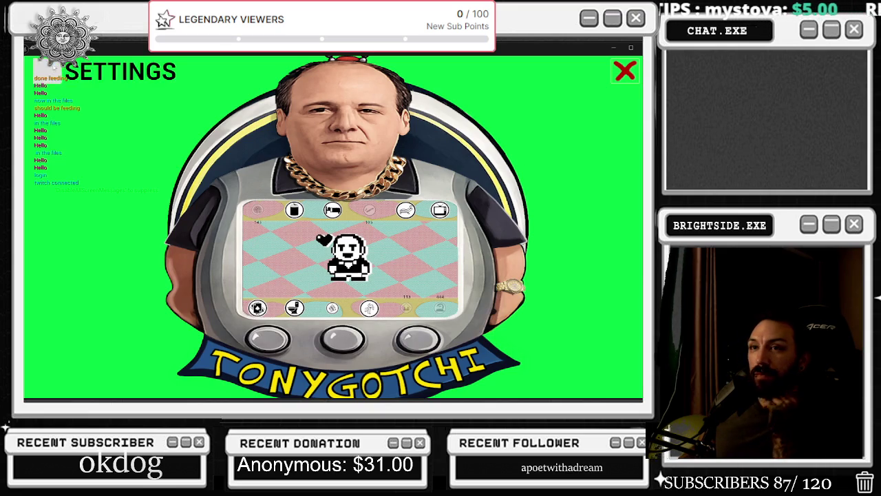
{"action": "left_click", "coordinate": [149, 110]}
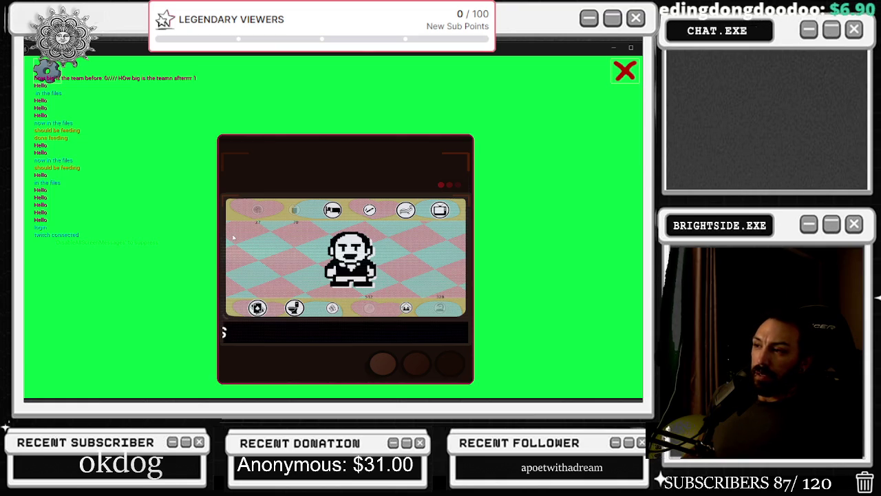
{"action": "key", "text": "alt+Tab"}
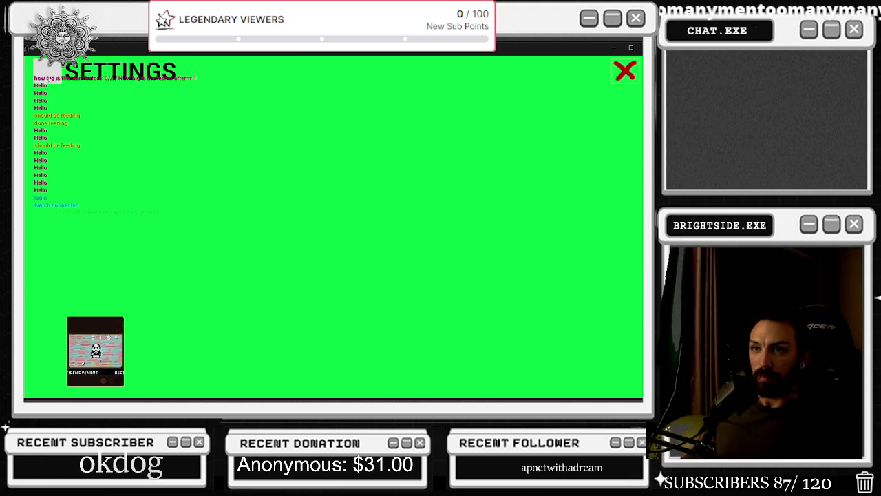
Step: Quit the game, confirming with YES, and return to the BP_Twitch_TonyGatchi Event Graph
{"action": "left_click", "coordinate": [625, 70]}
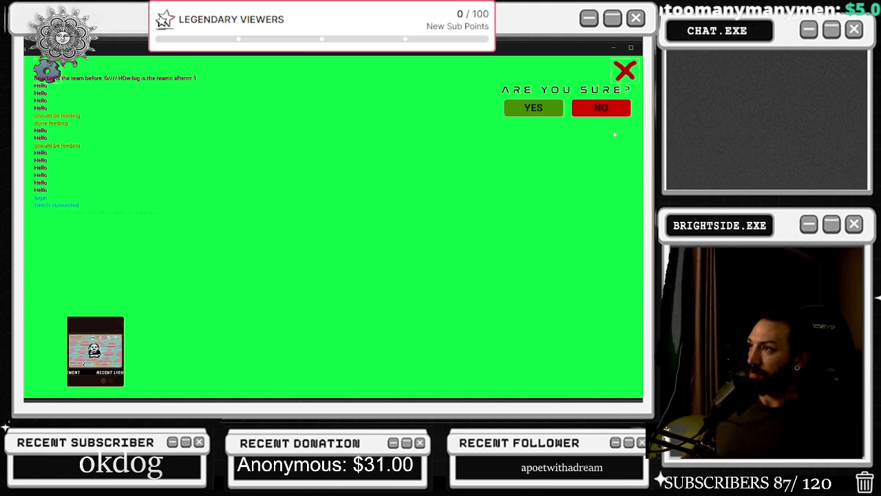
{"action": "left_click", "coordinate": [552, 110]}
{"action": "left_click", "coordinate": [135, 55]}
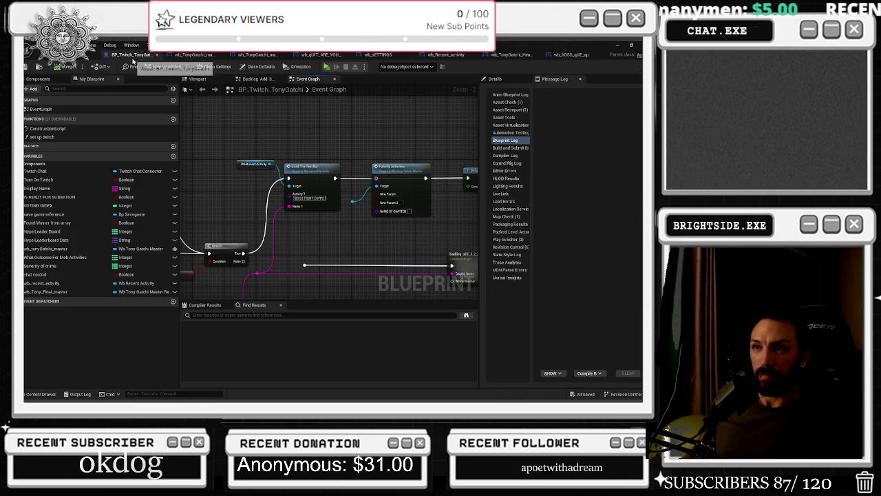
Step: In wb_BOSS_qUE_up, move the six stat labels up onto their grey bars
{"action": "left_click_drag", "start_coordinate": [409, 226], "coordinate": [347, 236]}
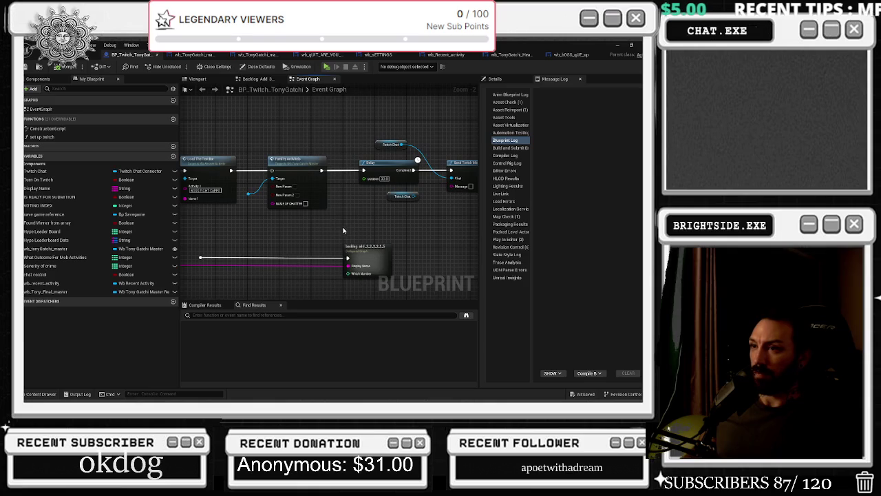
{"action": "left_click", "coordinate": [187, 55]}
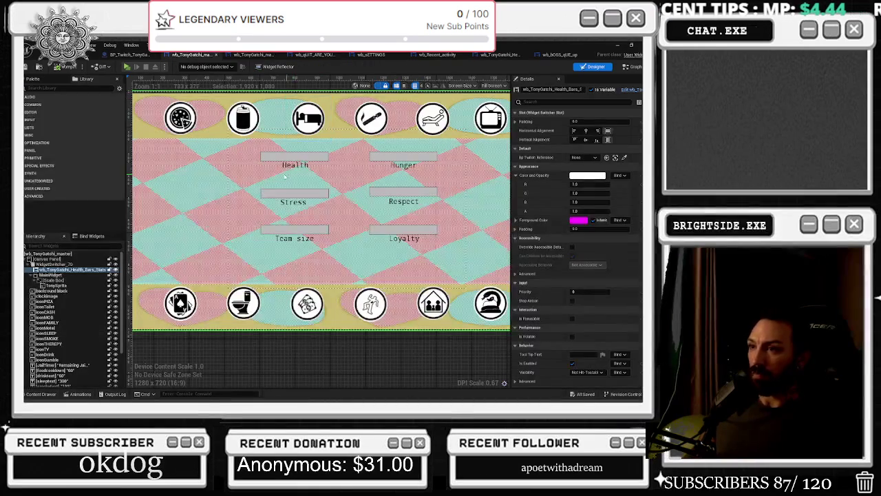
{"action": "left_click", "coordinate": [559, 55]}
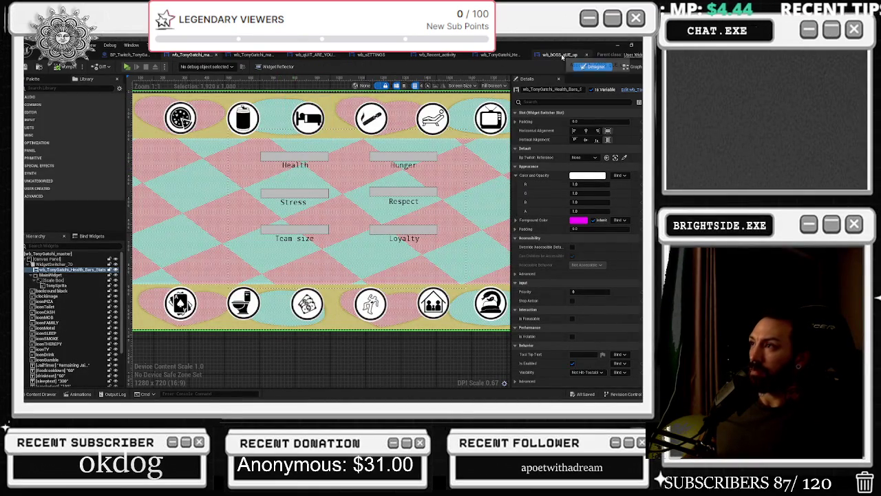
{"action": "scroll", "coordinate": [258, 160], "scroll_direction": "up", "scroll_amount": 6}
{"action": "left_click", "coordinate": [232, 227]}
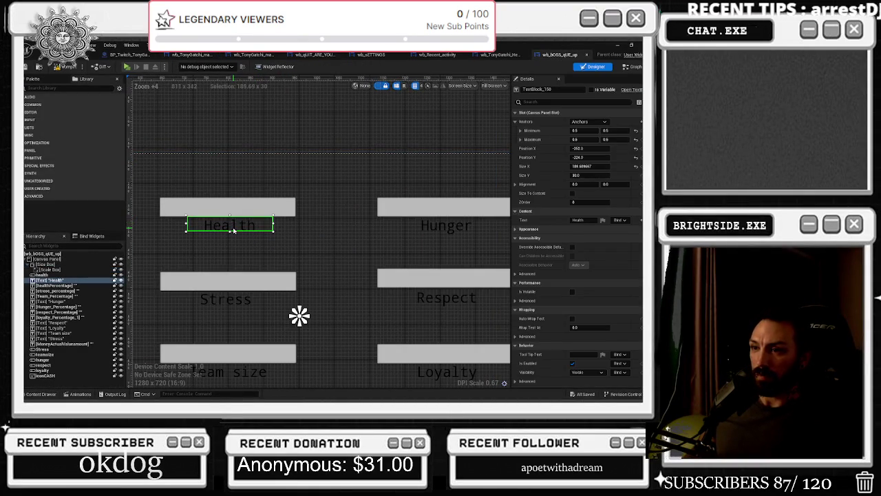
{"action": "left_click", "coordinate": [230, 281], "text": "ctrl"}
{"action": "left_click", "coordinate": [231, 336], "text": "ctrl"}
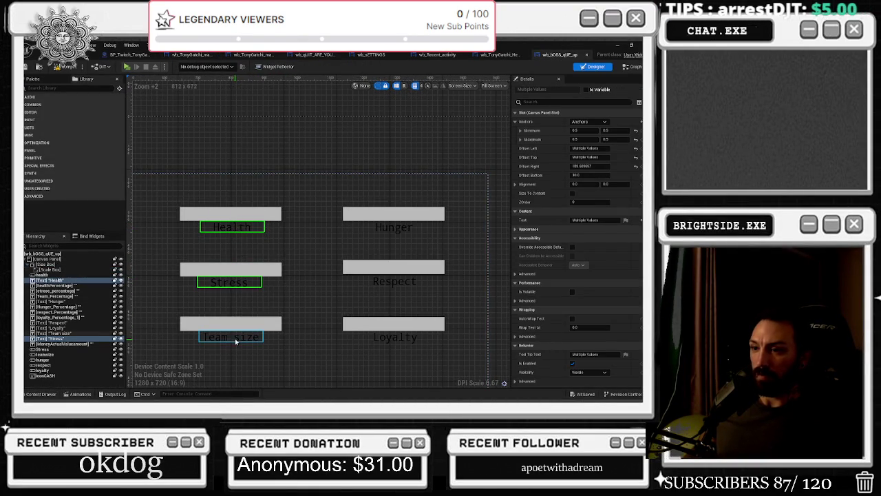
{"action": "left_click", "coordinate": [401, 338], "text": "ctrl"}
{"action": "left_click", "coordinate": [402, 279], "text": "ctrl"}
{"action": "left_click", "coordinate": [396, 229], "text": "ctrl"}
{"action": "left_click", "coordinate": [393, 226], "text": "ctrl"}
{"action": "left_click_drag", "start_coordinate": [395, 226], "coordinate": [397, 217]}
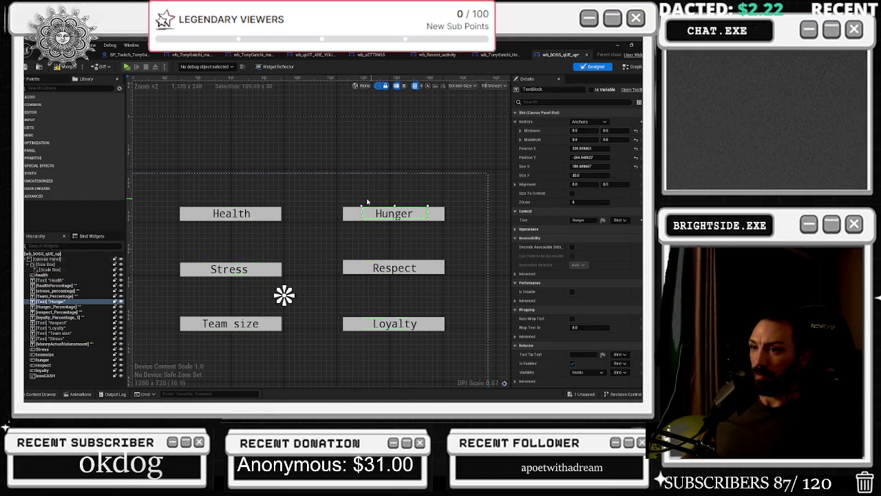
Step: Try nudging the Health, Stress and Team size texts left, then undo the move
{"action": "left_click", "coordinate": [285, 296]}
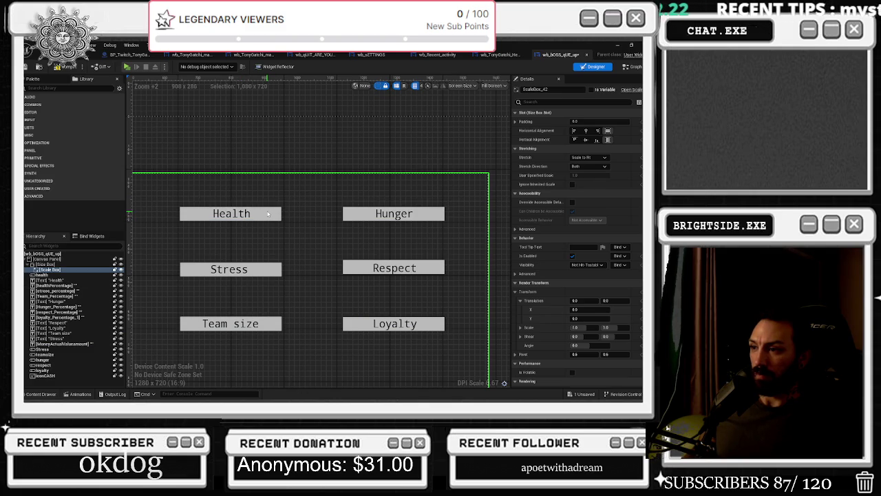
{"action": "left_click", "coordinate": [284, 296]}
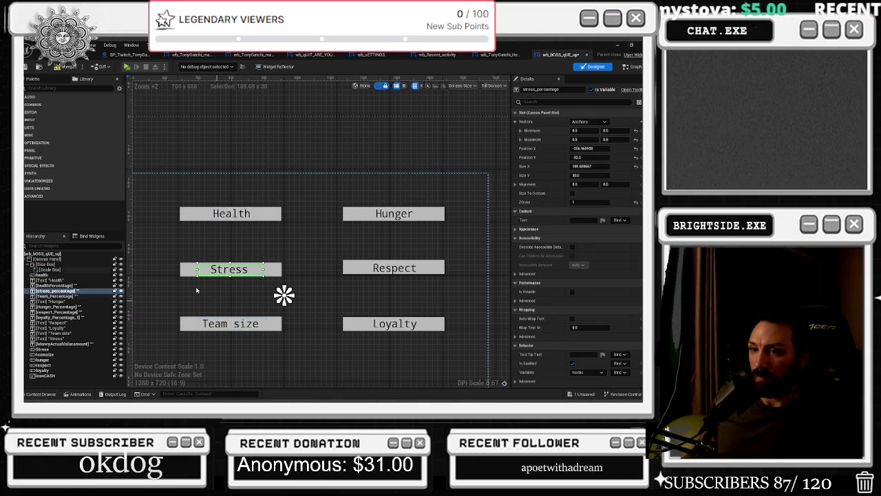
{"action": "left_click", "coordinate": [236, 213], "text": "ctrl"}
{"action": "left_click", "coordinate": [238, 325], "text": "ctrl"}
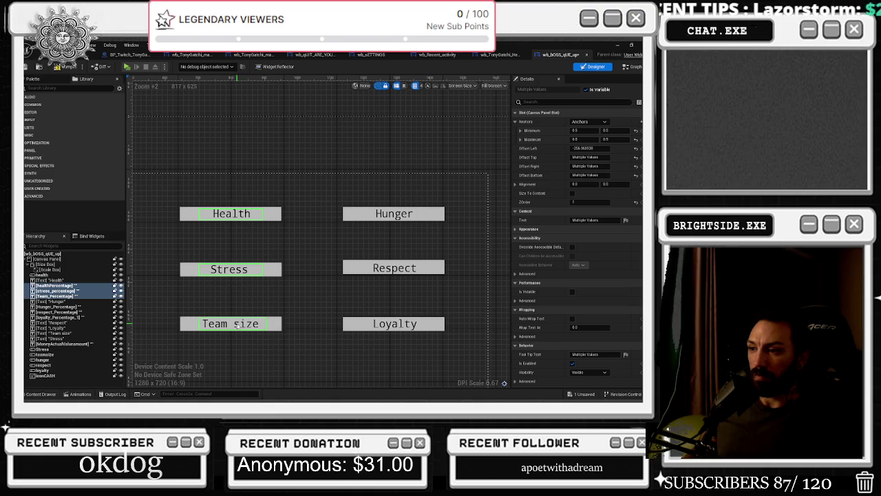
{"action": "left_click_drag", "start_coordinate": [237, 326], "coordinate": [235, 331]}
{"action": "key", "text": "ctrl+z"}
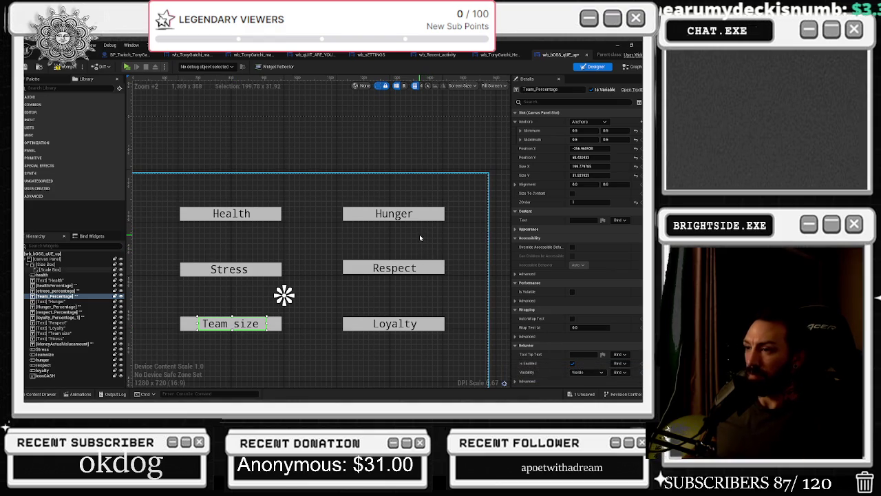
Step: Anchor all six stat text blocks to the centre
{"action": "scroll", "coordinate": [419, 237], "scroll_direction": "down", "scroll_amount": 2}
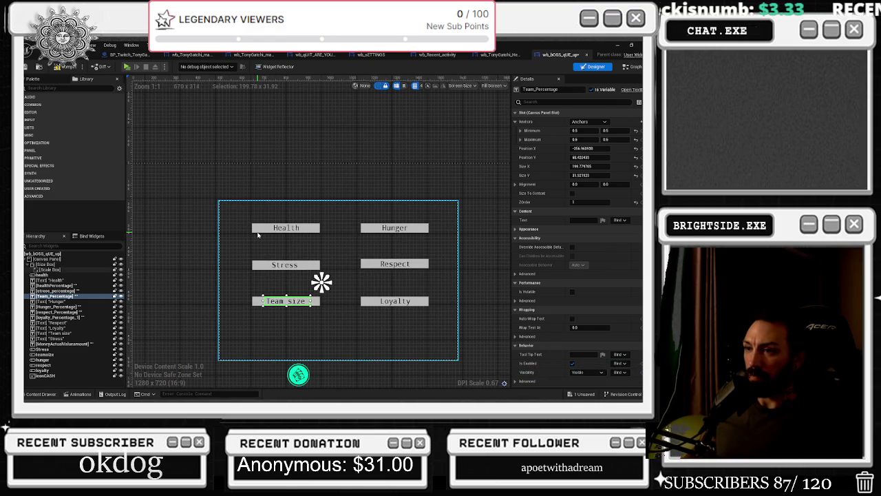
{"action": "left_click", "coordinate": [258, 233]}
{"action": "left_click", "coordinate": [293, 225]}
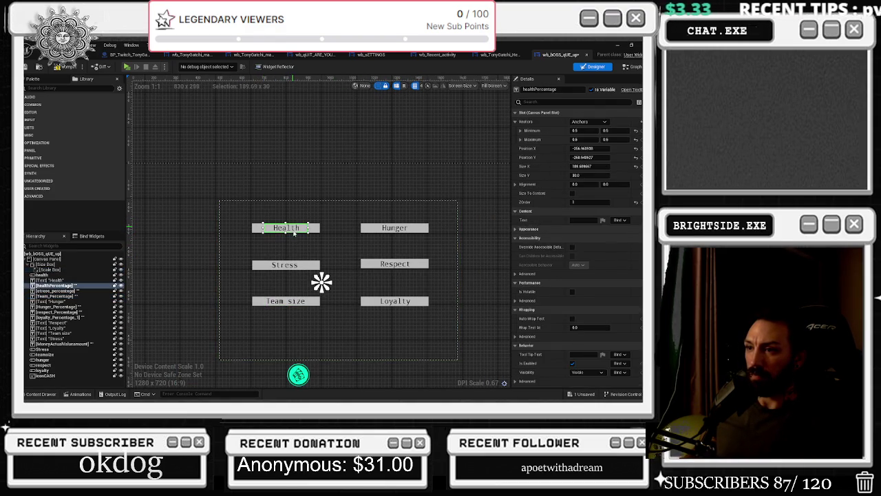
{"action": "left_click", "coordinate": [286, 265], "text": "ctrl"}
{"action": "left_click", "coordinate": [286, 303], "text": "ctrl"}
{"action": "left_click", "coordinate": [394, 301], "text": "ctrl"}
{"action": "left_click", "coordinate": [394, 263], "text": "ctrl"}
{"action": "left_click", "coordinate": [392, 227], "text": "ctrl"}
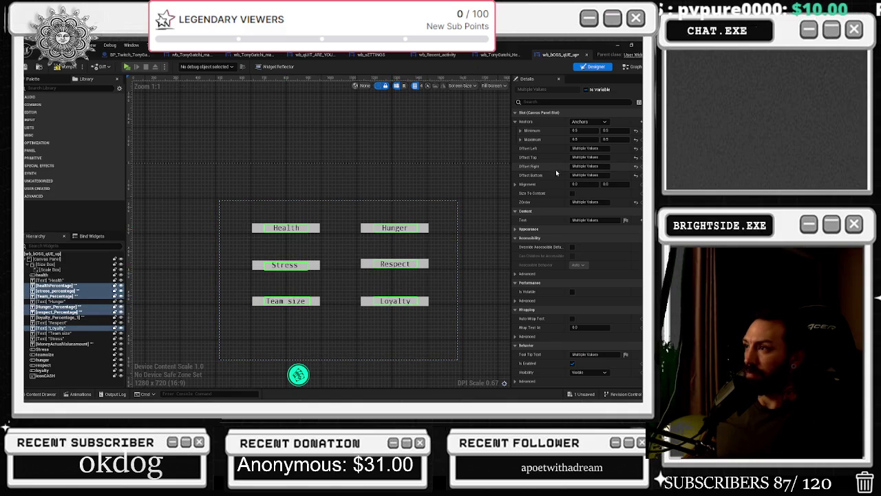
{"action": "left_click", "coordinate": [590, 122]}
{"action": "left_click", "coordinate": [601, 177]}
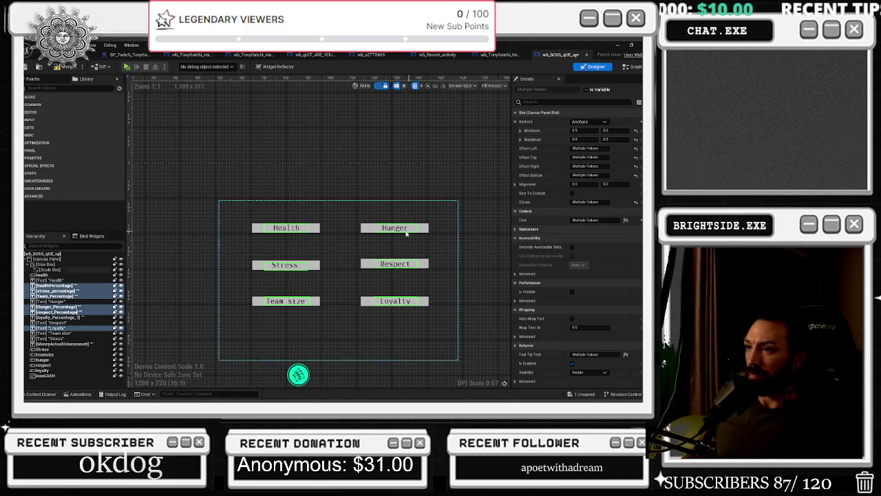
Step: Anchor the stat progress bars to the centre as well
{"action": "left_click", "coordinate": [227, 276]}
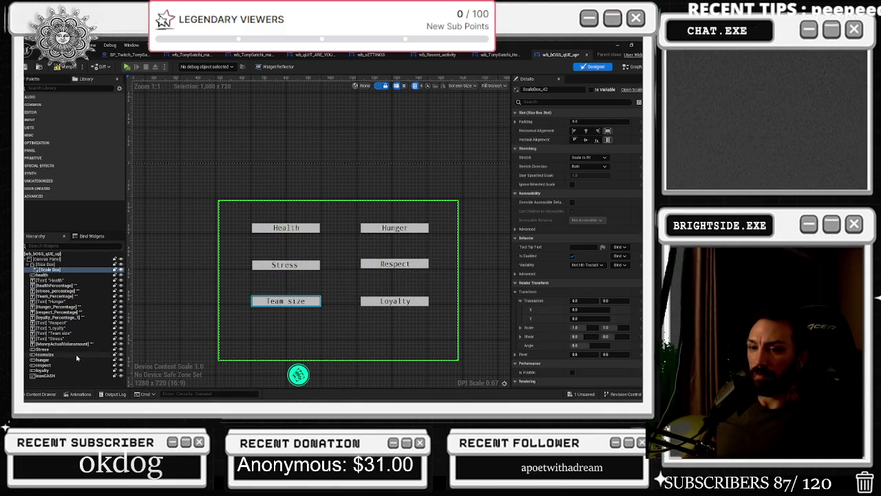
{"action": "left_click", "coordinate": [43, 353]}
{"action": "left_click", "coordinate": [43, 350]}
{"action": "left_click", "coordinate": [55, 371], "text": "shift"}
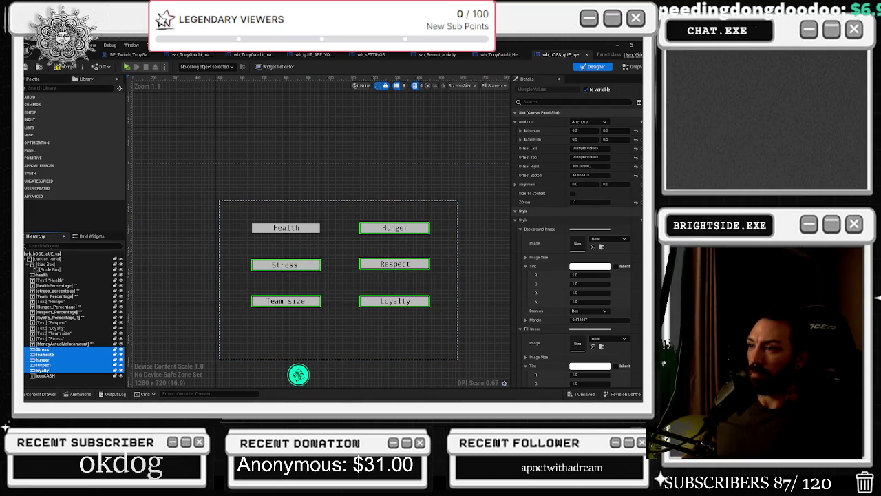
{"action": "left_click", "coordinate": [589, 121]}
{"action": "left_click", "coordinate": [601, 171]}
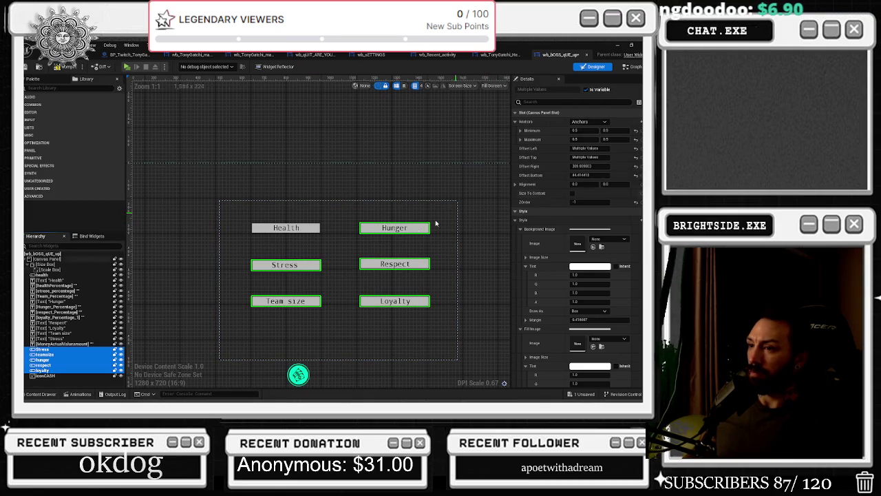
Step: Delete the green iconCASH cash icon from the widget
{"action": "scroll", "coordinate": [336, 277], "scroll_direction": "down", "scroll_amount": 3}
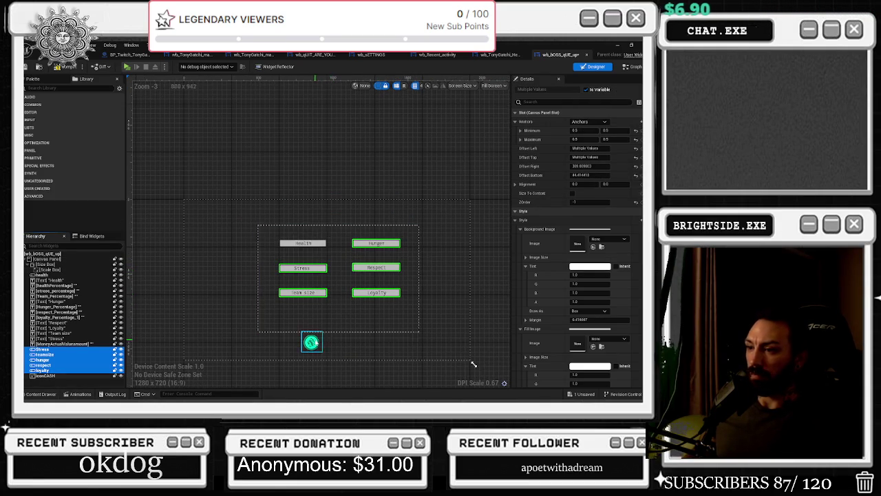
{"action": "left_click", "coordinate": [311, 342]}
{"action": "key", "text": "Delete"}
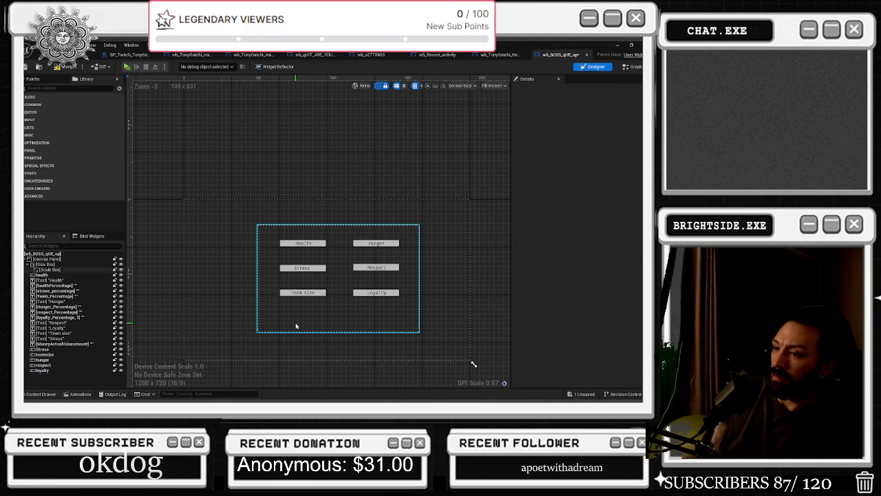
Step: Scroll the Tonygatchi folder in the Content Drawer to reveal the '!' tony_notification sprite
{"action": "scroll", "coordinate": [324, 320], "scroll_direction": "up", "scroll_amount": 1}
{"action": "scroll", "coordinate": [324, 321], "scroll_direction": "up", "scroll_amount": 1}
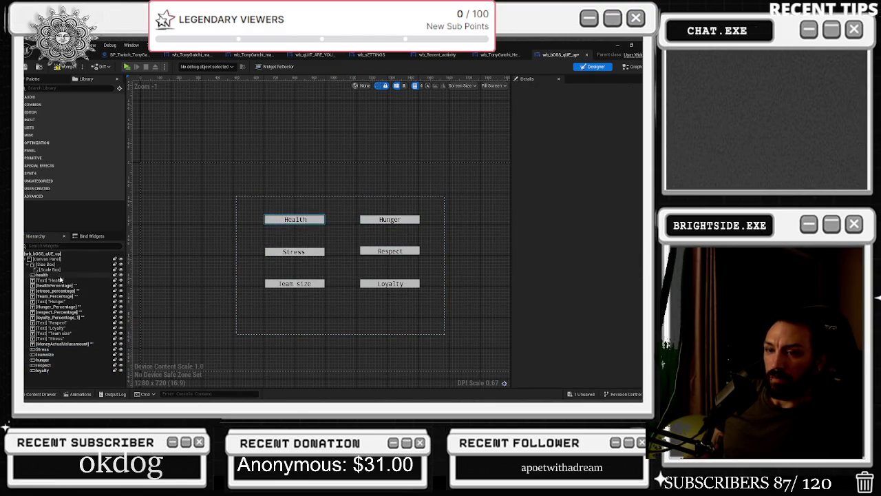
{"action": "left_click", "coordinate": [40, 393]}
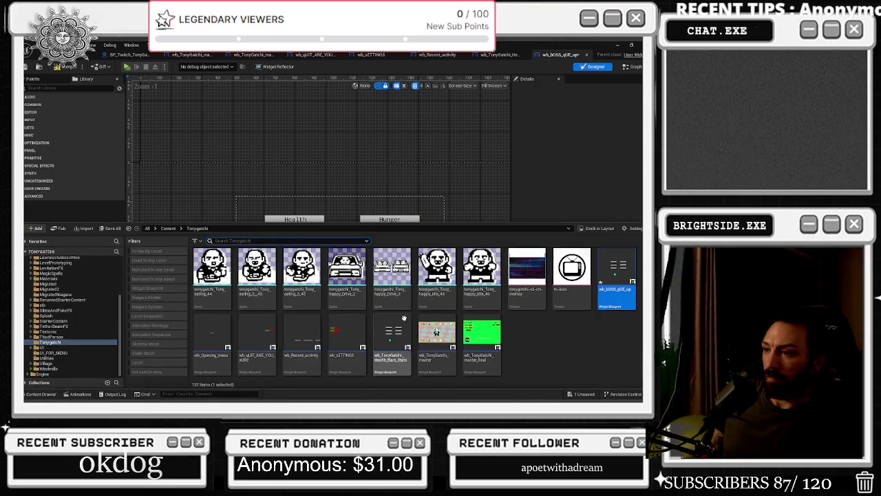
{"action": "scroll", "coordinate": [482, 320], "scroll_direction": "up", "scroll_amount": 5}
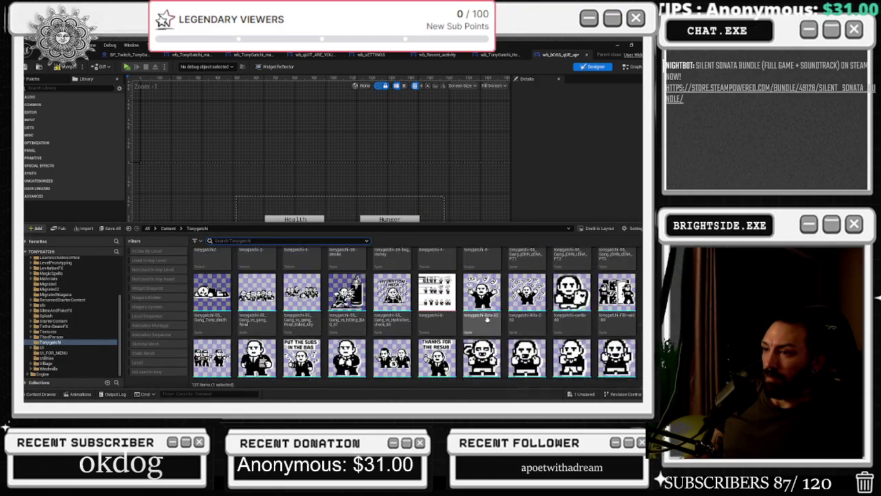
{"action": "scroll", "coordinate": [575, 302], "scroll_direction": "up", "scroll_amount": 3}
{"action": "scroll", "coordinate": [575, 303], "scroll_direction": "up", "scroll_amount": 3}
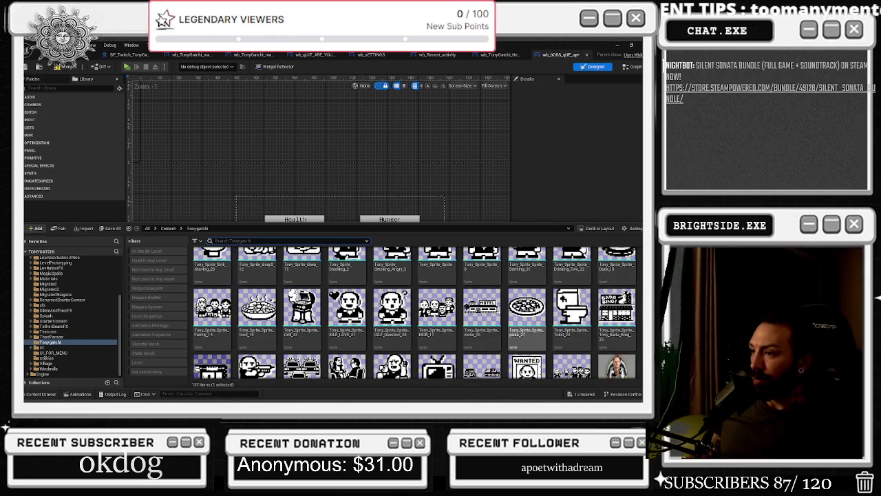
{"action": "scroll", "coordinate": [527, 303], "scroll_direction": "up", "scroll_amount": 2}
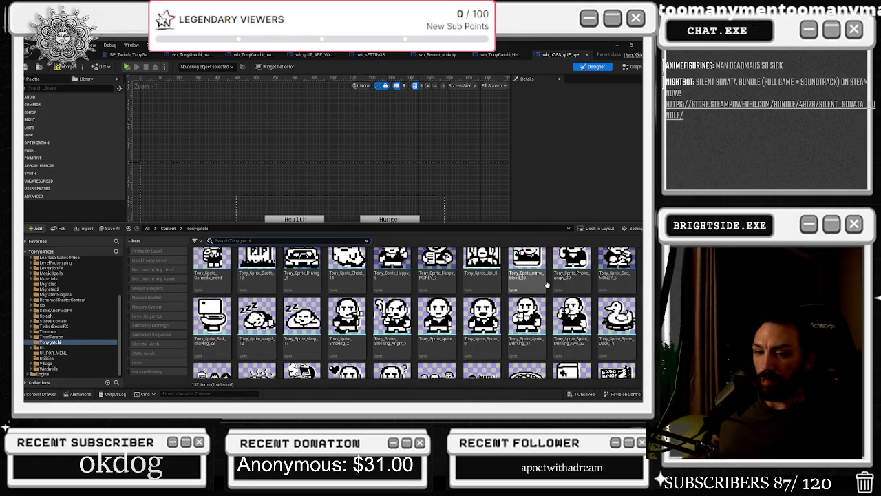
{"action": "scroll", "coordinate": [561, 265], "scroll_direction": "up", "scroll_amount": 2}
{"action": "scroll", "coordinate": [561, 265], "scroll_direction": "up", "scroll_amount": 3}
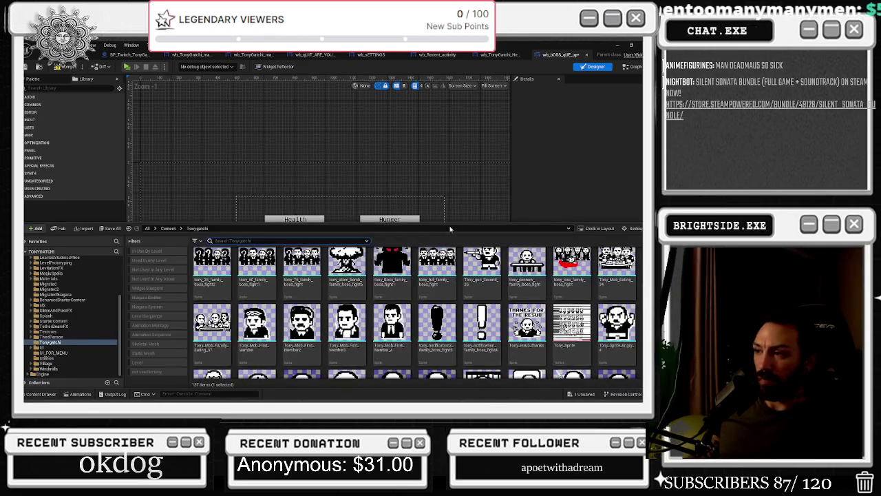
{"action": "left_click_drag", "start_coordinate": [468, 229], "coordinate": [469, 273]}
Step: Drop the '!' sprite into the widget and set its Horizontal Alignment to Fill
{"action": "left_click_drag", "start_coordinate": [438, 357], "coordinate": [344, 234]}
{"action": "scroll", "coordinate": [345, 262], "scroll_direction": "down", "scroll_amount": 2}
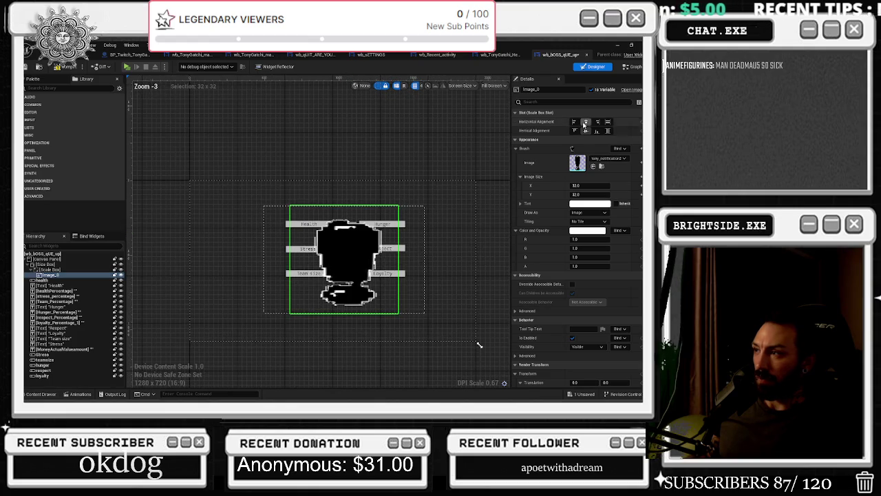
{"action": "left_click", "coordinate": [608, 122]}
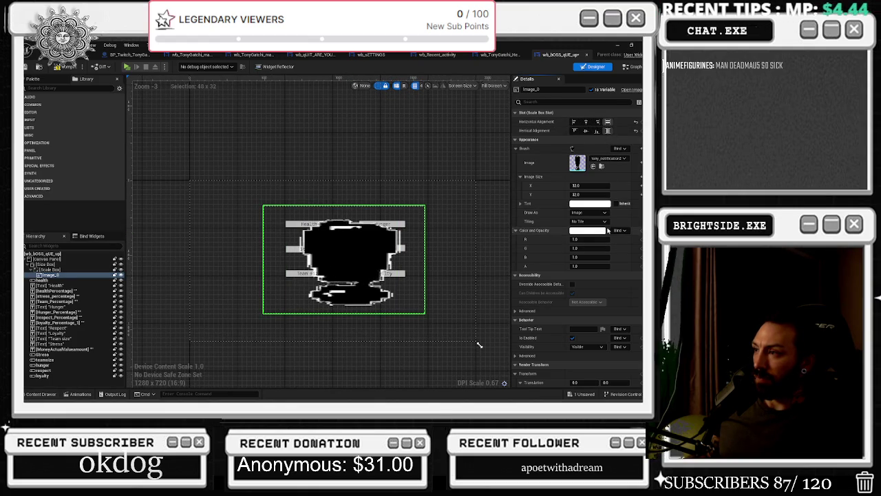
Step: Set the sprite's Render Transform scale to about 0.16 on X and 0.6 on Y
{"action": "scroll", "coordinate": [575, 288], "scroll_direction": "down", "scroll_amount": 5}
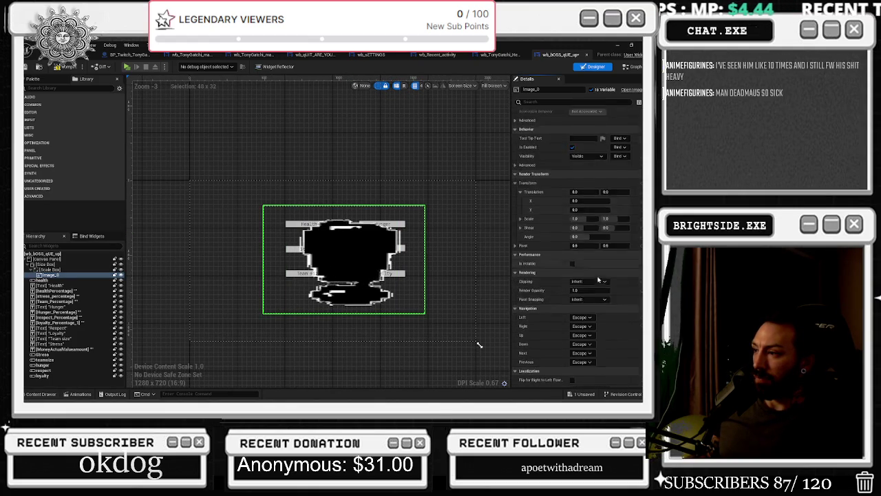
{"action": "mouse_move", "coordinate": [592, 195]}
{"action": "left_mouse_down"}
{"action": "mouse_move", "coordinate": [602, 197]}
{"action": "mouse_move", "coordinate": [585, 195]}
{"action": "left_mouse_up"}
{"action": "type", "text": "0.65"}
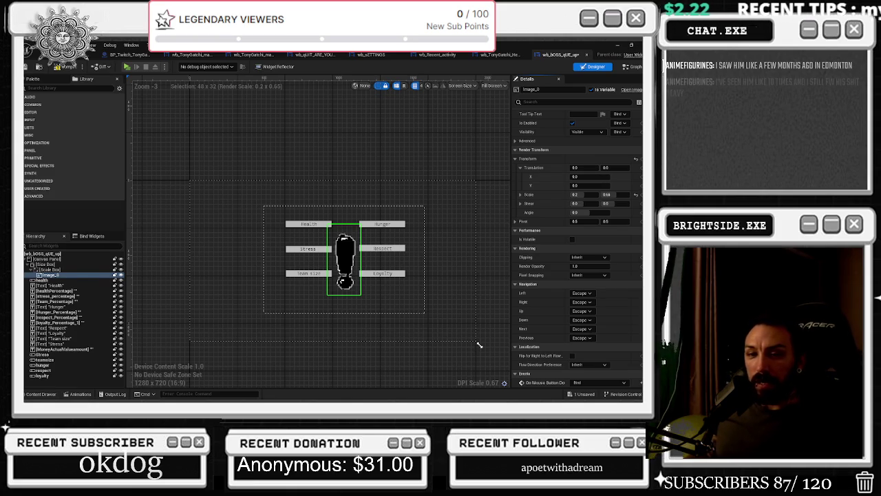
{"action": "scroll", "coordinate": [370, 253], "scroll_direction": "up", "scroll_amount": 6}
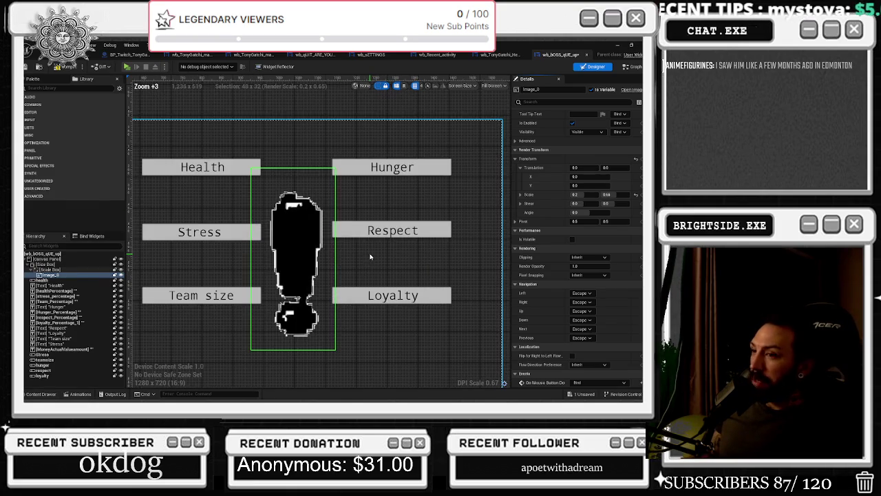
{"action": "left_click_drag", "start_coordinate": [606, 195], "coordinate": [589, 195]}
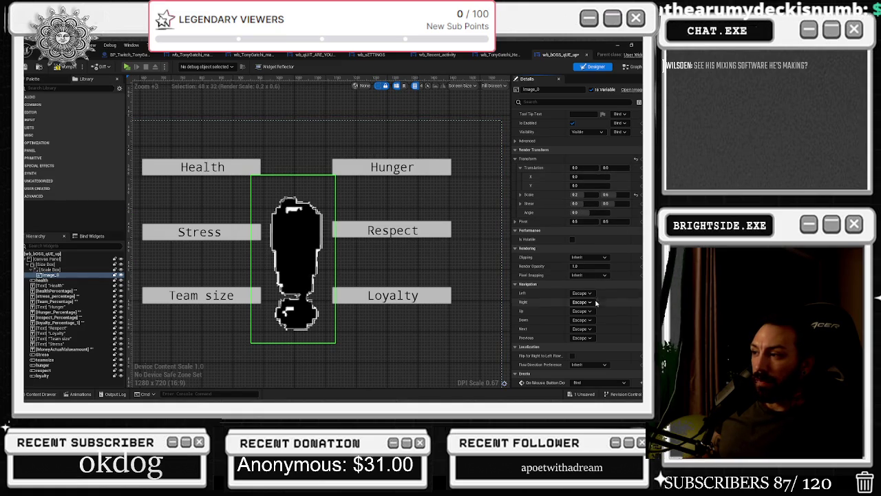
{"action": "left_click_drag", "start_coordinate": [585, 195], "coordinate": [582, 195]}
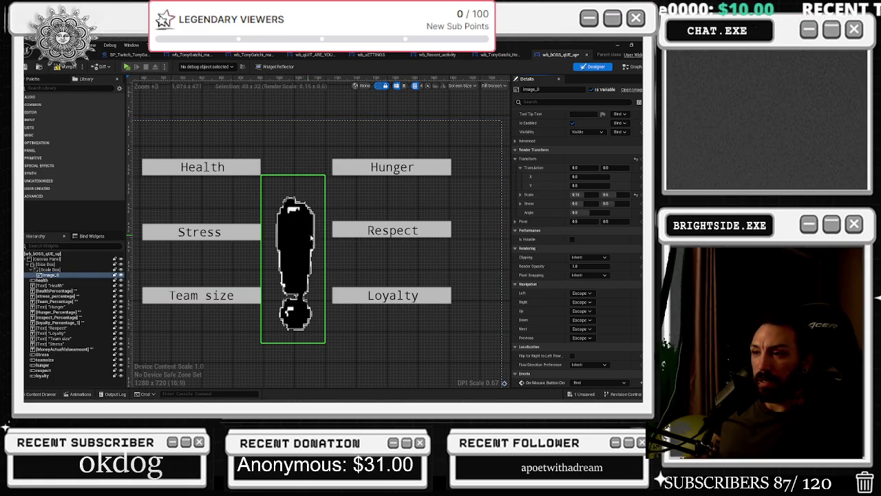
{"action": "scroll", "coordinate": [324, 227], "scroll_direction": "down", "scroll_amount": 6}
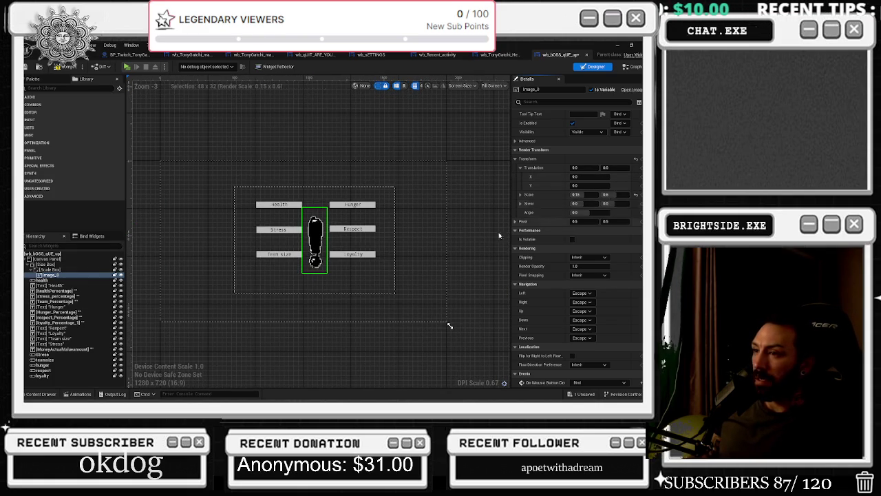
Step: Set the Stress, Team size, Hunger, Respect and Loyalty bars' Background Image Draw As to Rounded Box
{"action": "left_click", "coordinate": [432, 239]}
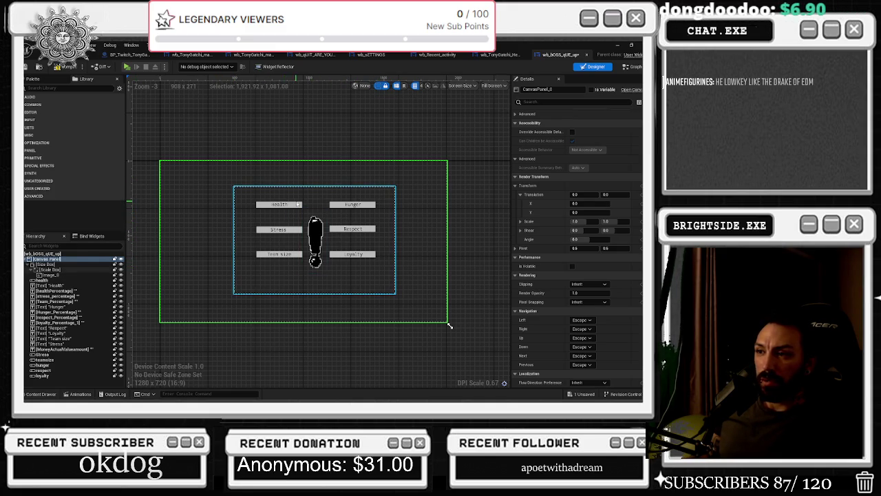
{"action": "scroll", "coordinate": [304, 206], "scroll_direction": "up", "scroll_amount": 4}
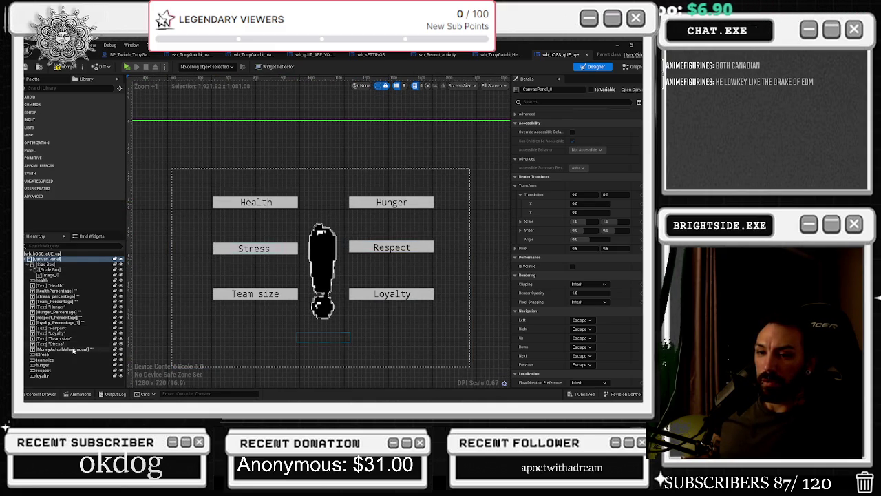
{"action": "left_click", "coordinate": [41, 354]}
{"action": "left_click", "coordinate": [43, 376], "text": "shift"}
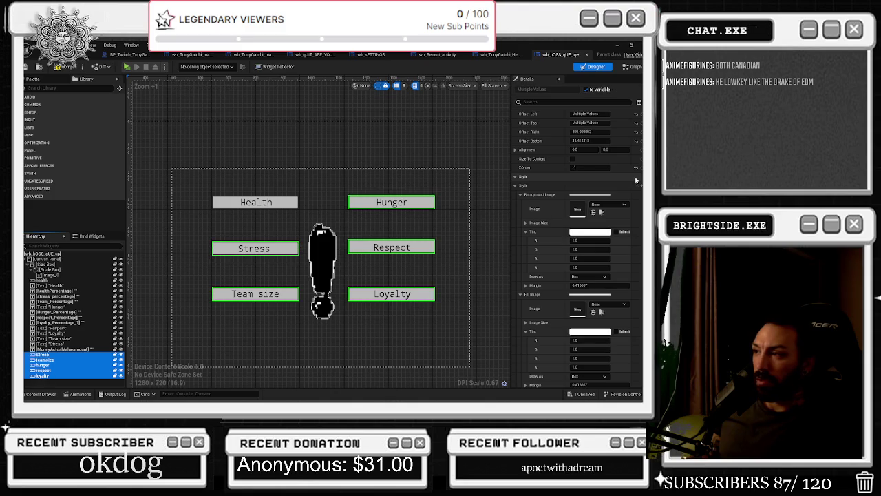
{"action": "left_click", "coordinate": [568, 102]}
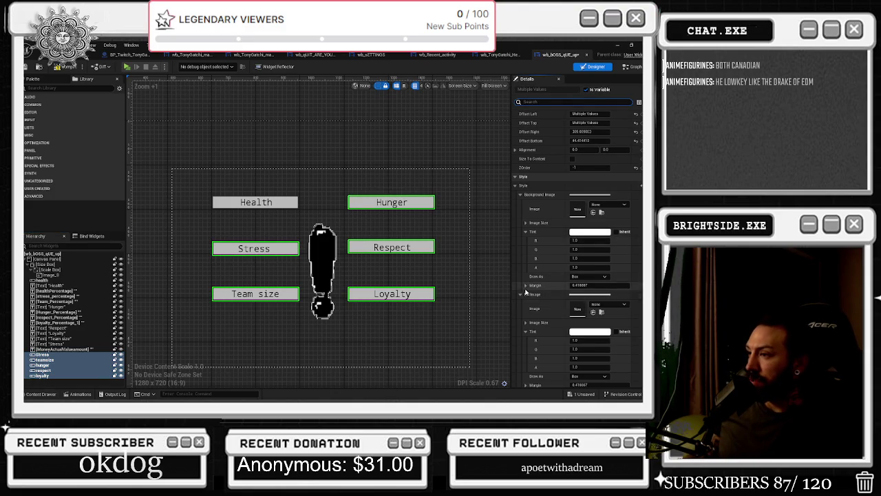
{"action": "left_click", "coordinate": [590, 276]}
{"action": "left_click", "coordinate": [585, 309]}
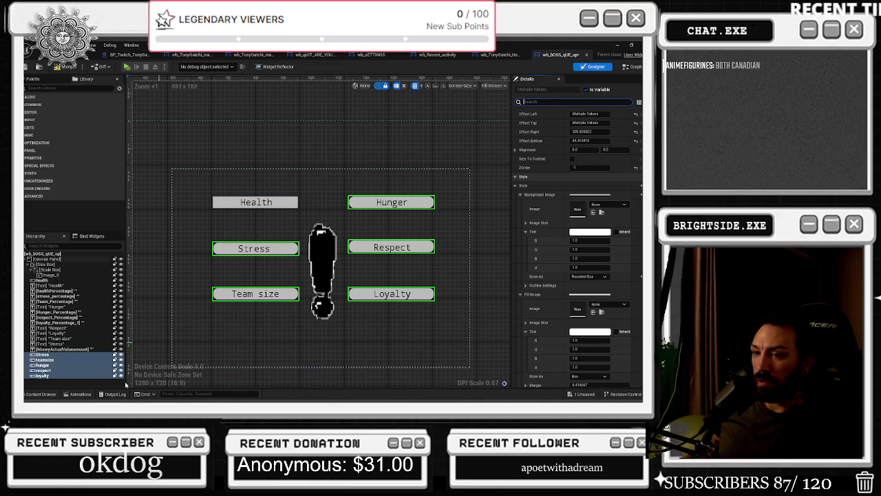
Step: Set the Health bar's background Draw As to Rounded Box too
{"action": "left_click", "coordinate": [53, 280]}
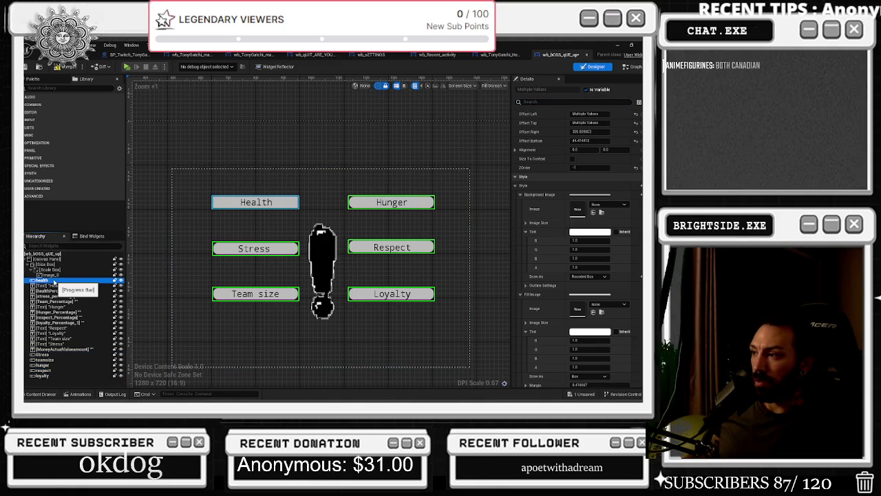
{"action": "left_click", "coordinate": [590, 276]}
{"action": "left_click", "coordinate": [591, 314]}
{"action": "left_click", "coordinate": [228, 201]}
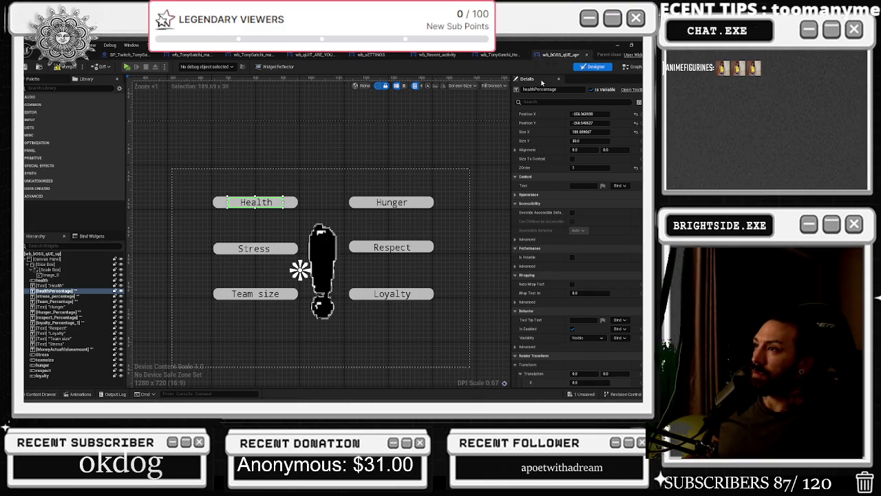
Step: Rename the Health and Stress label text widgets following the numbered naming scheme
{"action": "left_click", "coordinate": [566, 89]}
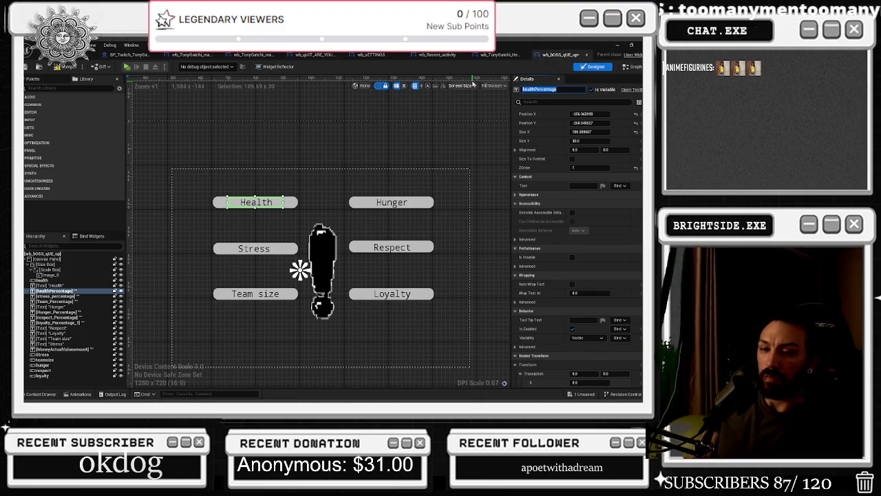
{"action": "type", "text": "f"}
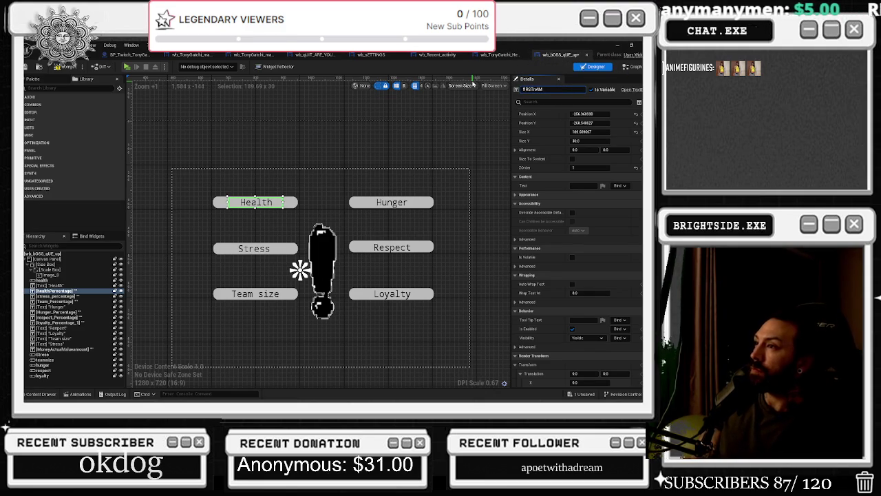
{"action": "key", "text": "BackSpace"}
{"action": "key", "text": "BackSpace"}
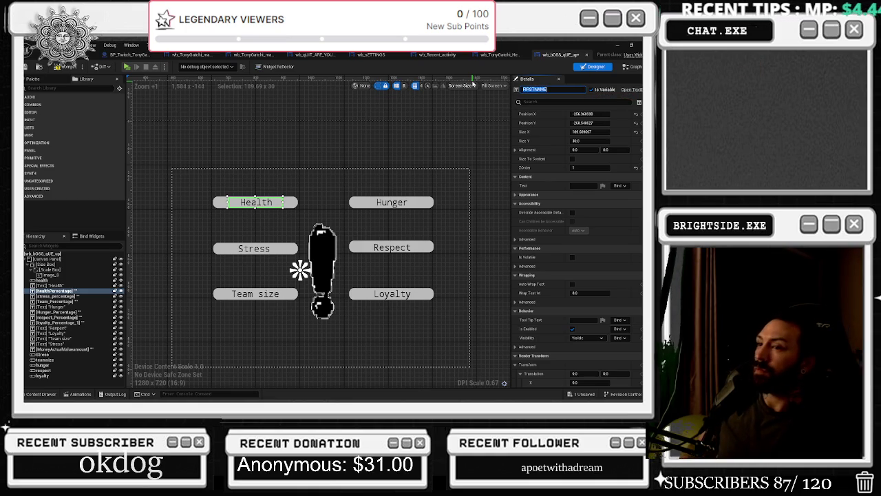
{"action": "left_click", "coordinate": [254, 249]}
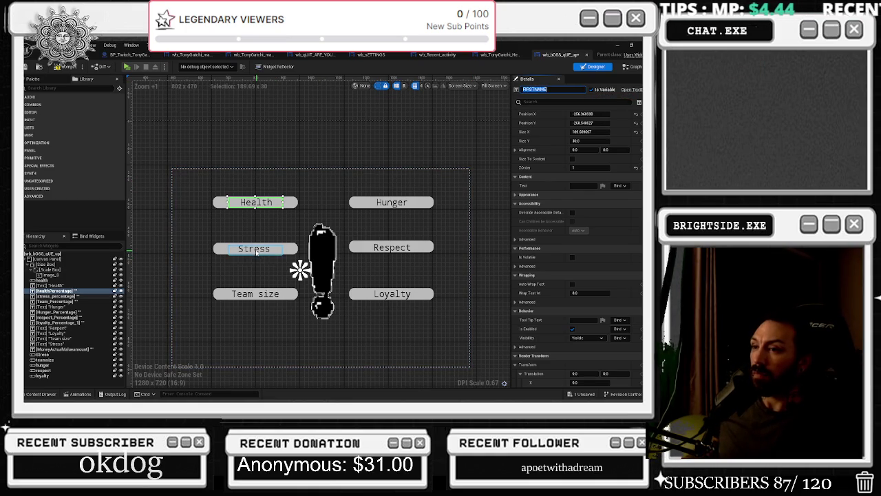
{"action": "left_click", "coordinate": [544, 89]}
{"action": "type", "text": "FIRSTNAME"}
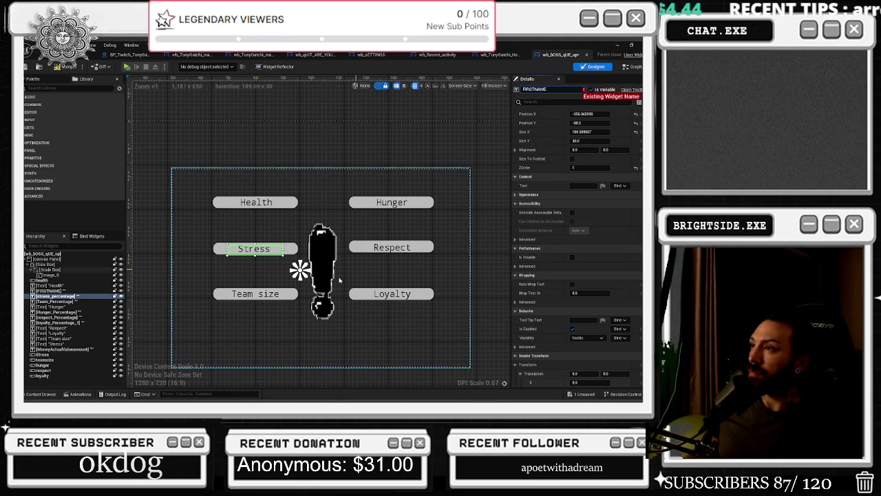
{"action": "key", "text": "BackSpace"}
{"action": "key", "text": "BackSpace"}
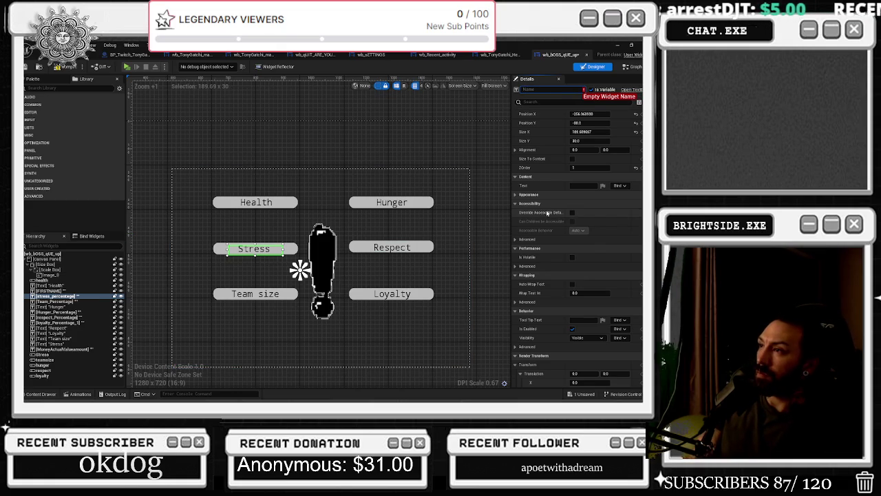
{"action": "type", "text": "S"}
{"action": "key", "text": "BackSpace"}
{"action": "key", "text": "BackSpace"}
{"action": "type", "text": "THIRDNAME"}
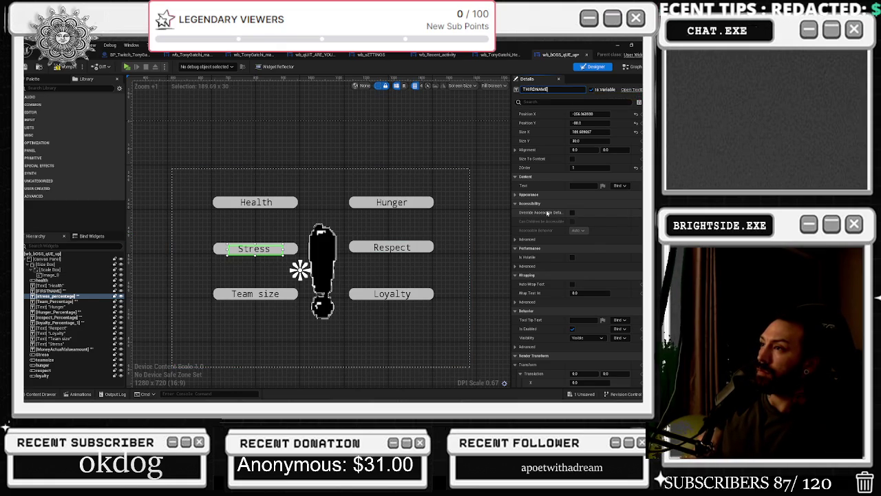
Step: Rename the Hunger label widget to SECONDNAME and the Respect label widget to FOURTHNAME
{"action": "left_click", "coordinate": [392, 202]}
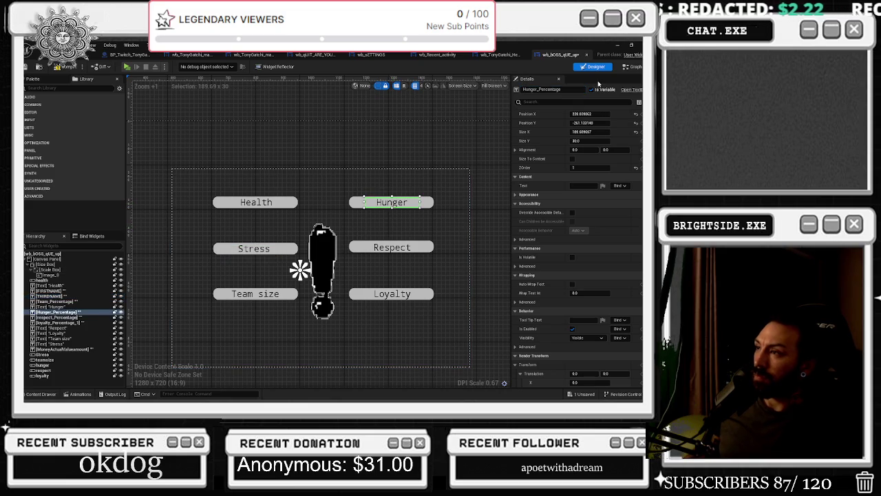
{"action": "double_click", "coordinate": [565, 88]}
{"action": "type", "text": "SECO"}
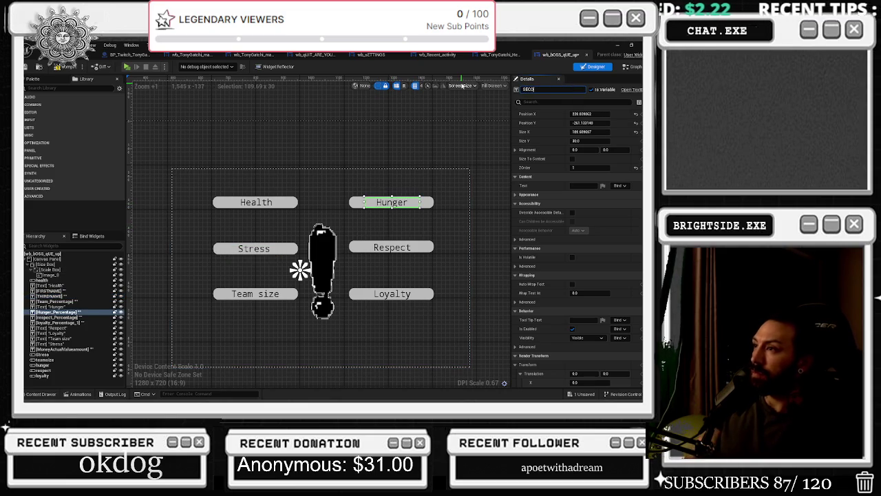
{"action": "type", "text": "NDNAME"}
{"action": "key", "text": "Return"}
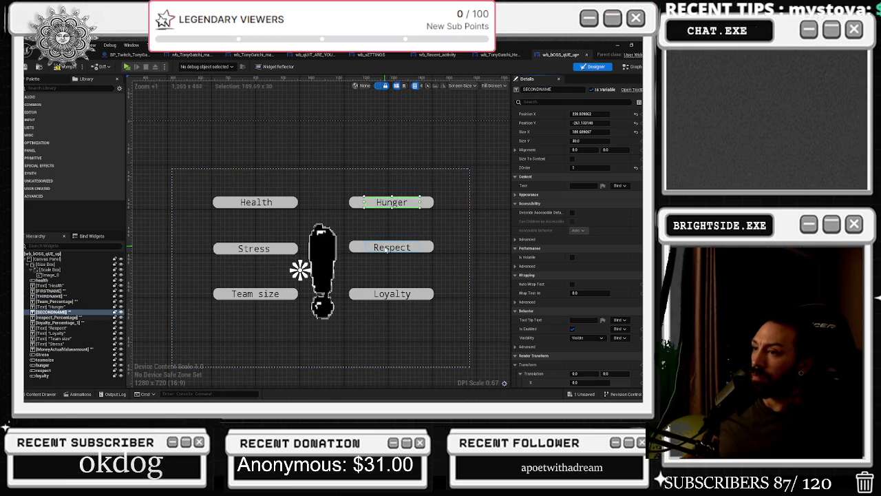
{"action": "left_click", "coordinate": [384, 249]}
{"action": "left_click", "coordinate": [554, 90]}
{"action": "key", "text": "ctrl+a"}
{"action": "type", "text": "FOURTHNAME"}
{"action": "key", "text": "Return"}
Step: Rename the Loyalty text widget to SIXTHNAME, then select Team size's name field
{"action": "left_click", "coordinate": [397, 298]}
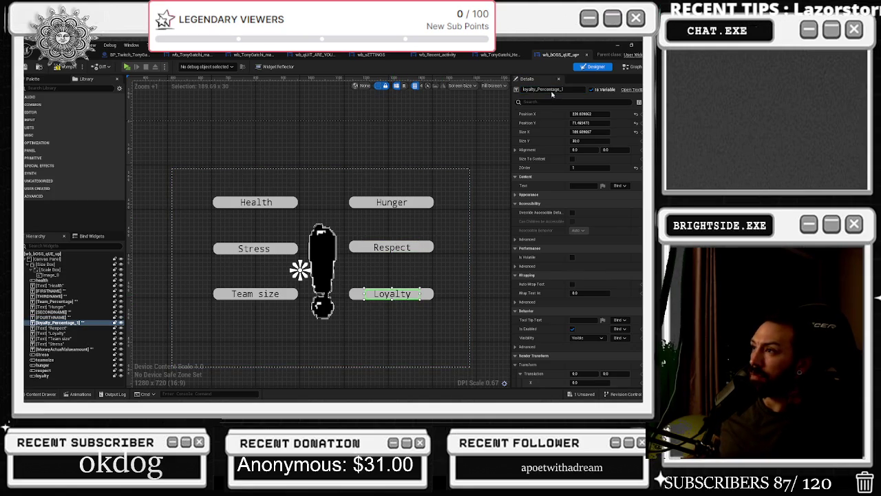
{"action": "left_click", "coordinate": [570, 90]}
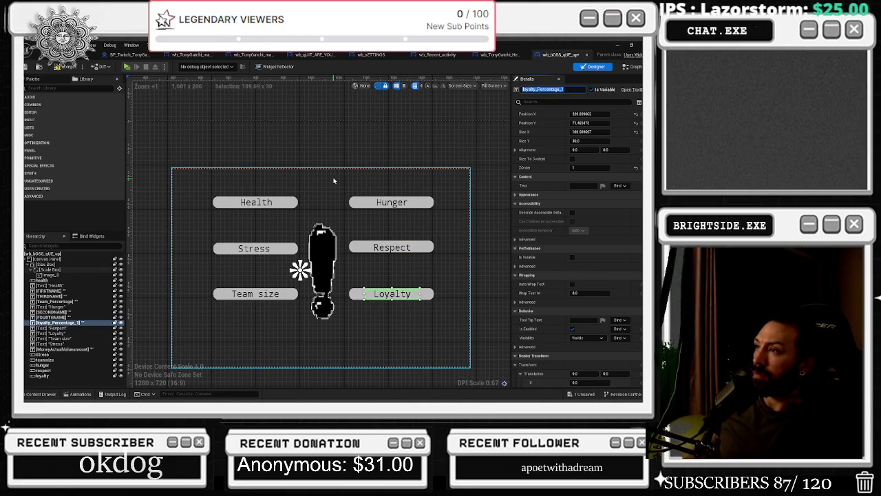
{"action": "type", "text": "SIXTHN"}
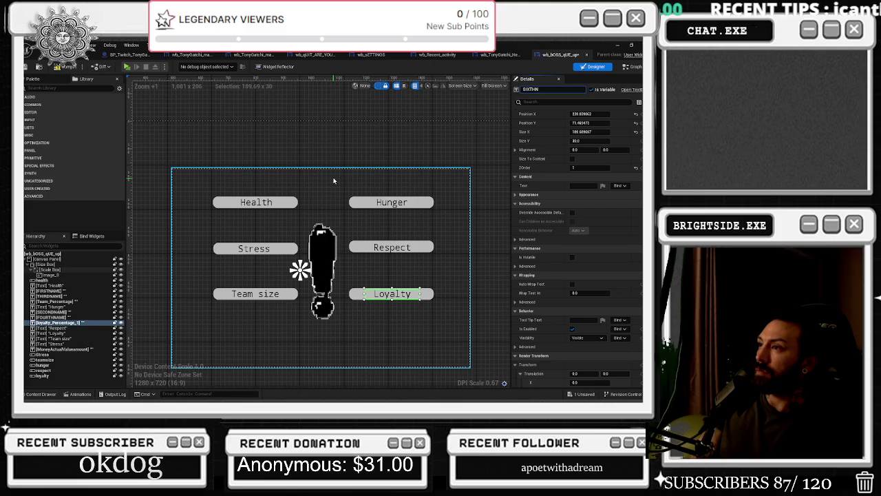
{"action": "key", "text": "Return"}
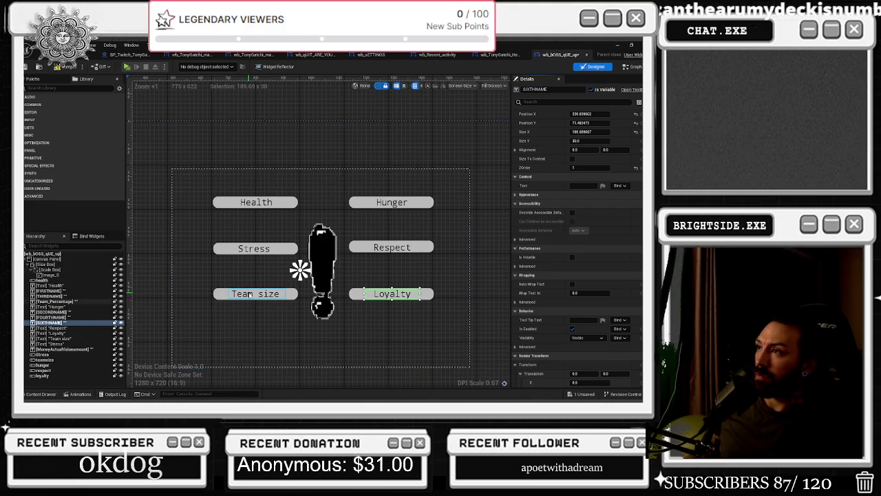
{"action": "left_click", "coordinate": [256, 294]}
{"action": "left_click", "coordinate": [560, 90]}
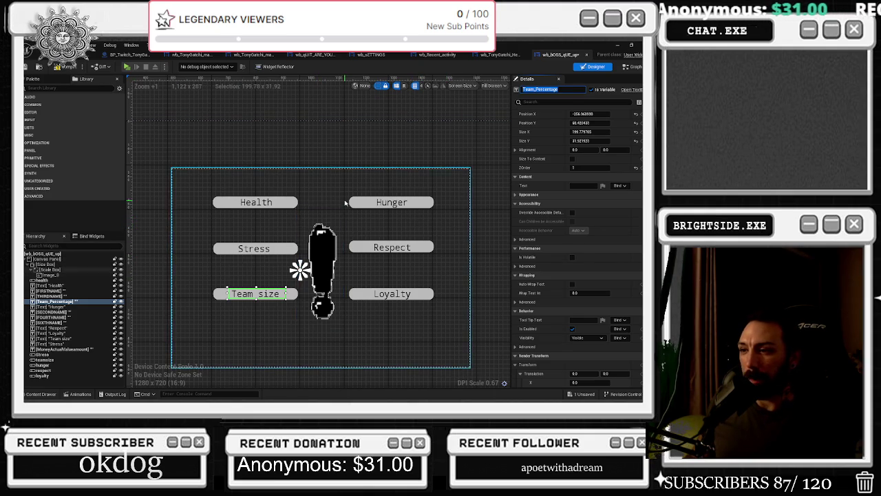
{"action": "left_click", "coordinate": [50, 275]}
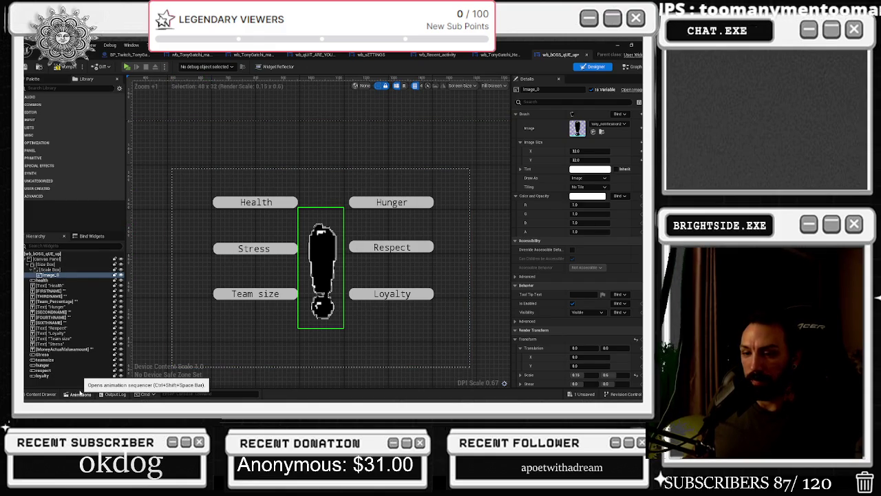
{"action": "left_click", "coordinate": [80, 394]}
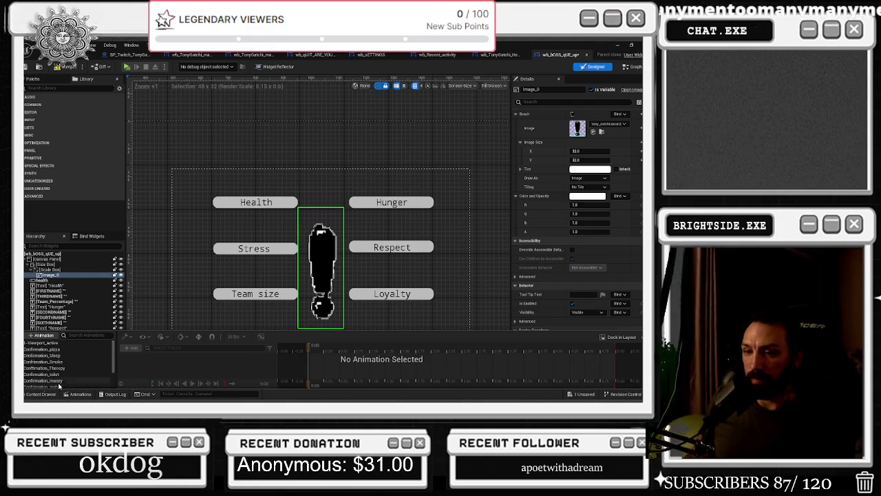
Step: Set Image_0's brush to the bolder outlined tony_notification exclamation image, sized 107 × 222
{"action": "left_click", "coordinate": [40, 394]}
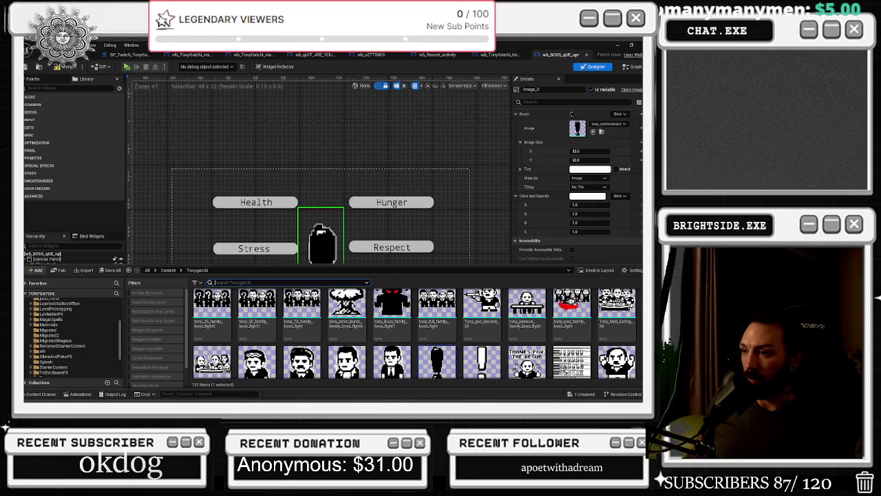
{"action": "scroll", "coordinate": [502, 369], "scroll_direction": "down", "scroll_amount": 1}
{"action": "left_click", "coordinate": [482, 348]}
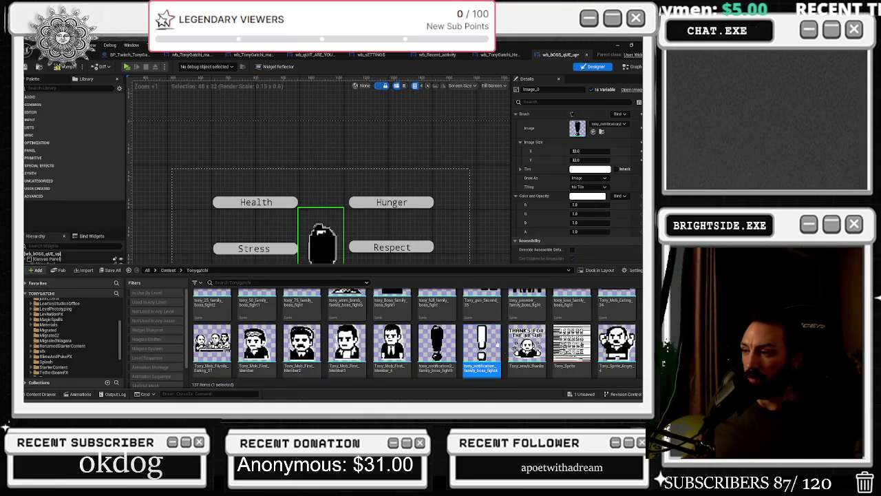
{"action": "left_click", "coordinate": [593, 133]}
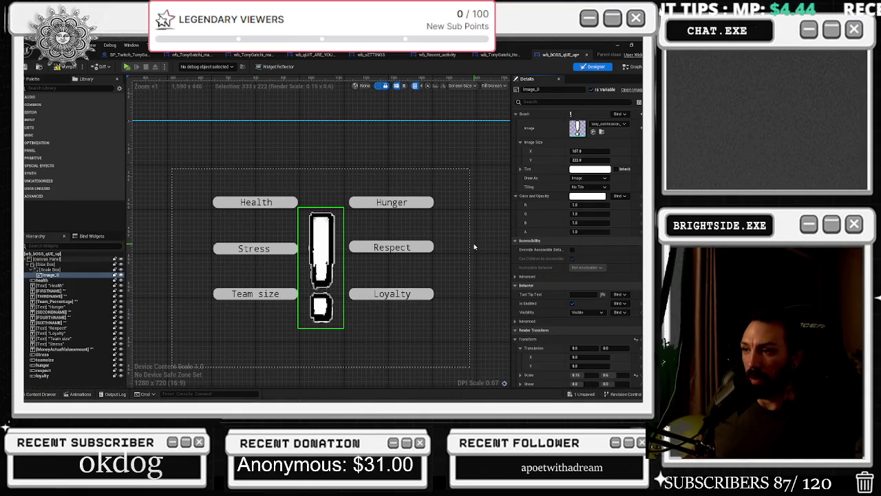
{"action": "key", "text": "ctrl+z"}
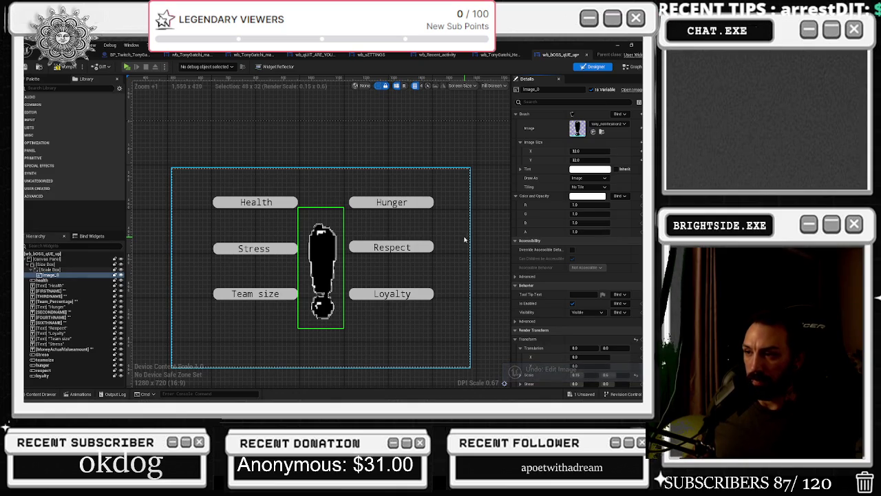
{"action": "left_click", "coordinate": [59, 396]}
{"action": "left_click", "coordinate": [594, 132]}
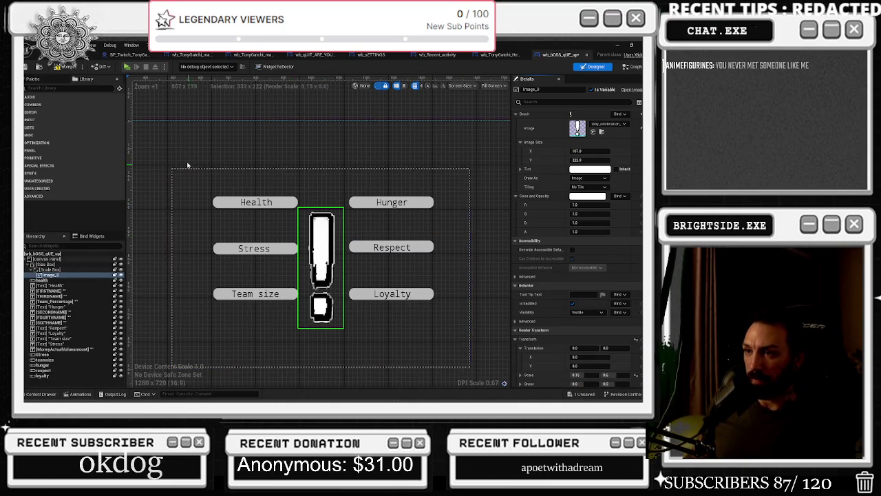
{"action": "scroll", "coordinate": [276, 180], "scroll_direction": "up", "scroll_amount": 3}
{"action": "scroll", "coordinate": [275, 180], "scroll_direction": "down", "scroll_amount": 3}
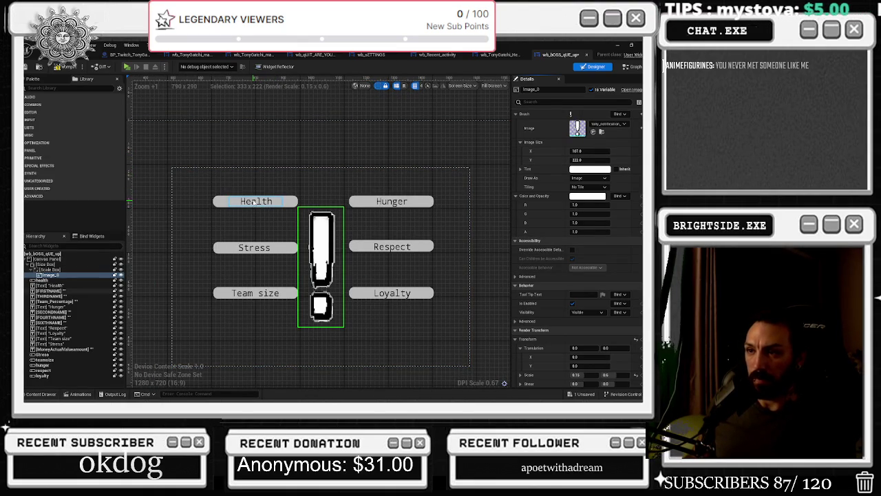
{"action": "left_click", "coordinate": [256, 201]}
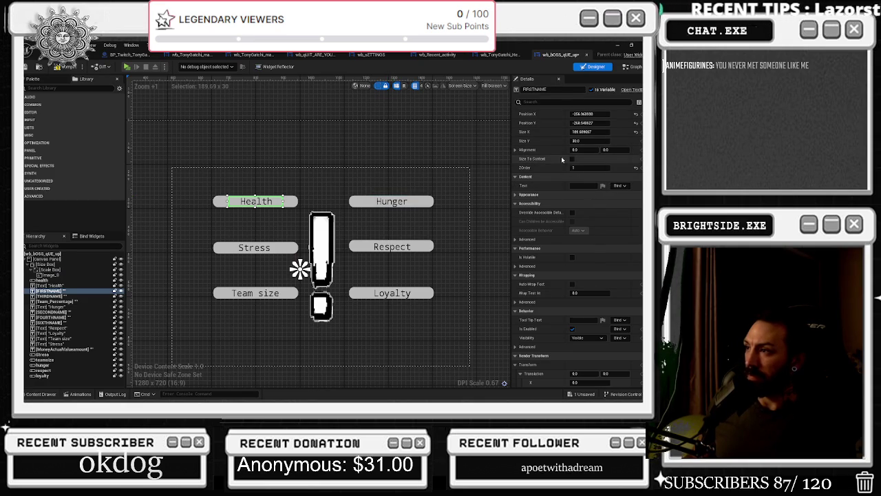
{"action": "left_click", "coordinate": [582, 186]}
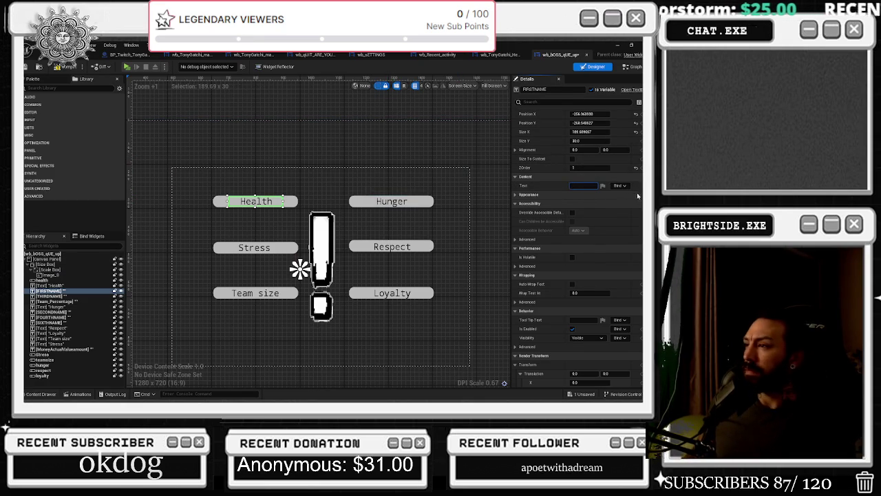
{"action": "left_click", "coordinate": [612, 204]}
{"action": "scroll", "coordinate": [594, 212], "scroll_direction": "down", "scroll_amount": 5}
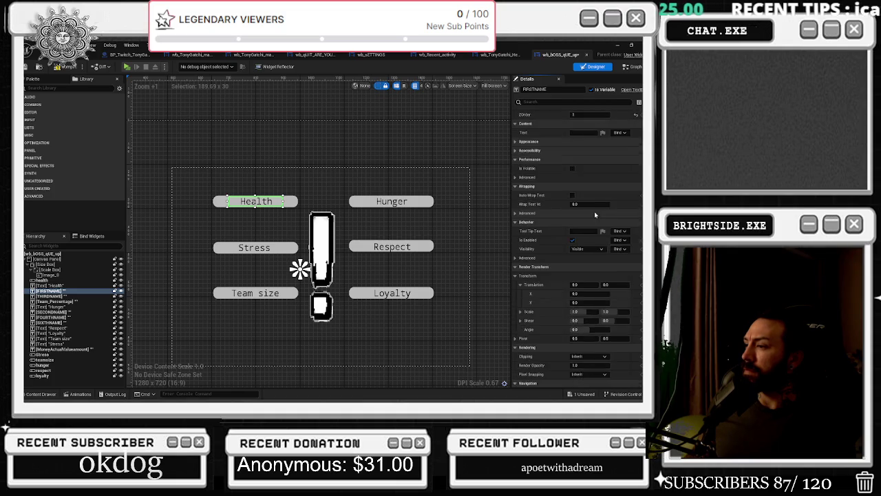
{"action": "left_click", "coordinate": [62, 296]}
{"action": "scroll", "coordinate": [604, 279], "scroll_direction": "up", "scroll_amount": 5}
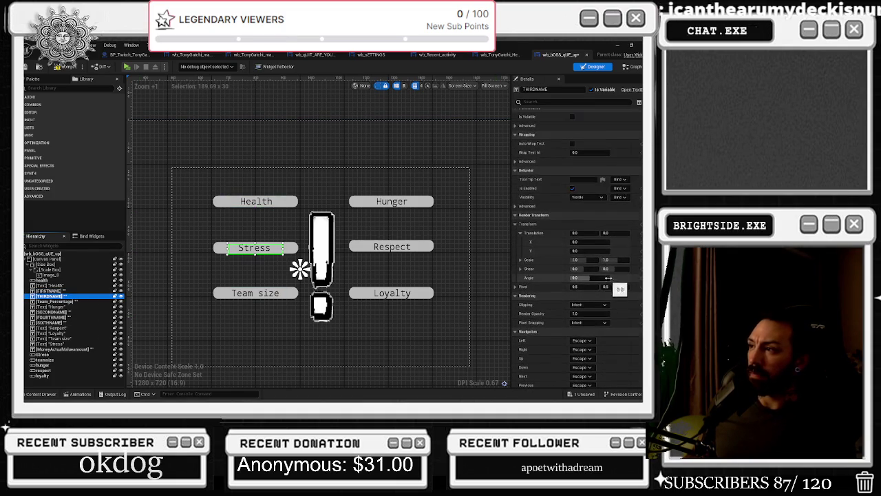
{"action": "left_click", "coordinate": [220, 245]}
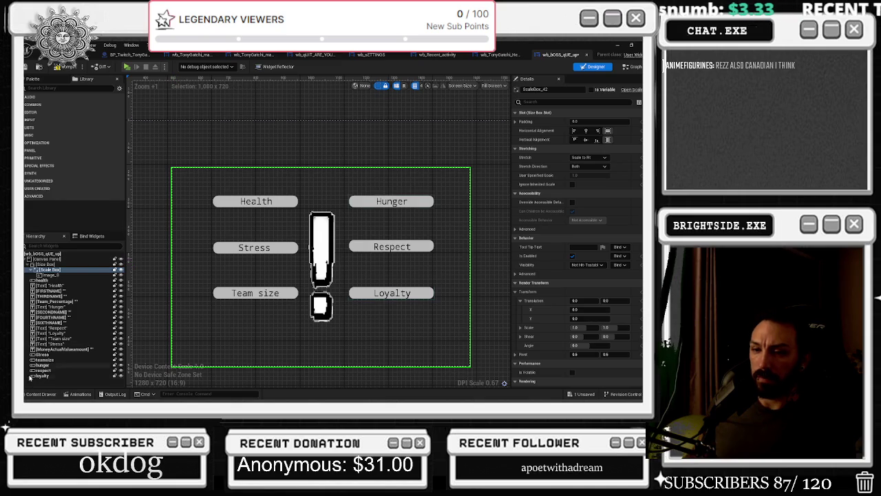
Step: Select the text widgets in the Hierarchy, then delete the MoneyActualValueamount text box
{"action": "left_click", "coordinate": [261, 248]}
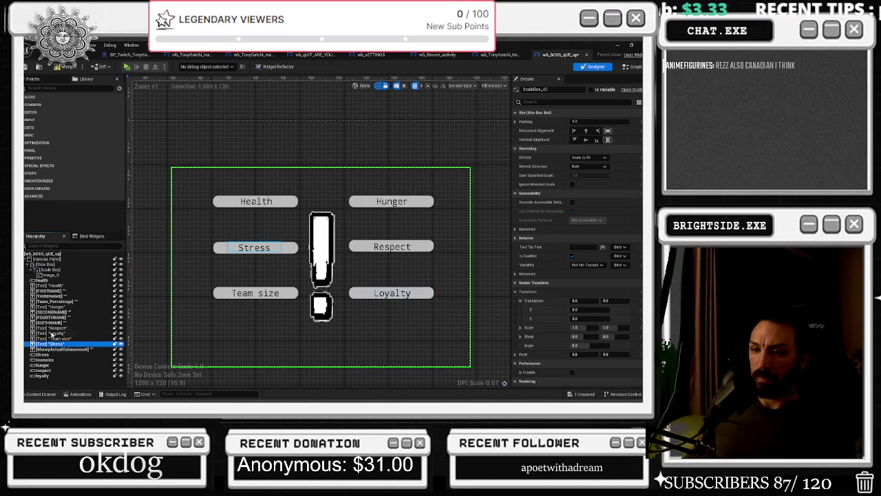
{"action": "left_click", "coordinate": [66, 286], "text": "shift"}
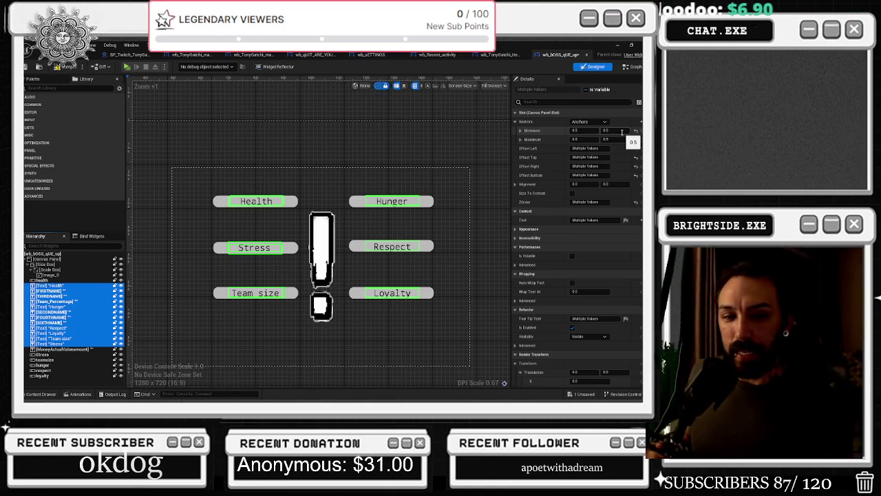
{"action": "left_click", "coordinate": [42, 285]}
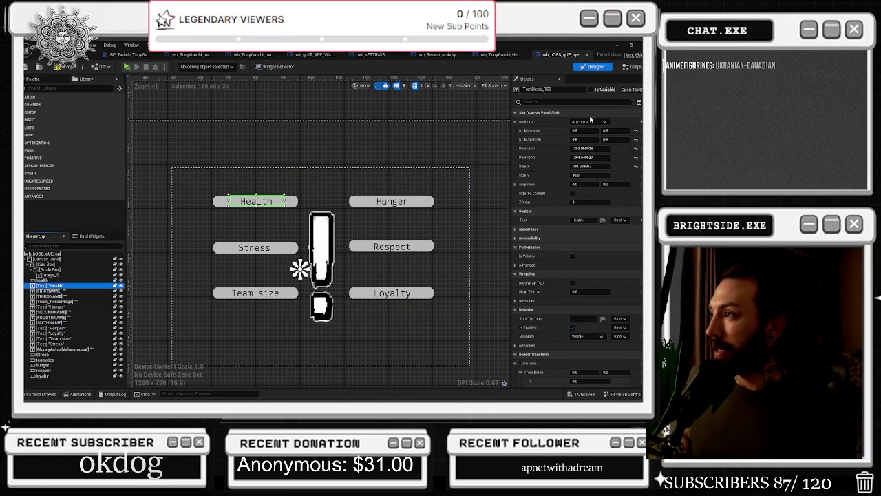
{"action": "left_click", "coordinate": [60, 350], "text": "shift"}
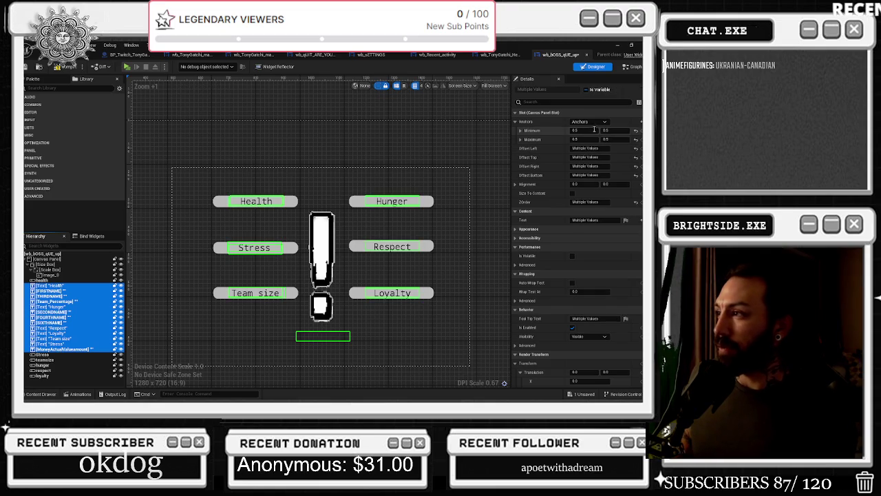
{"action": "scroll", "coordinate": [282, 325], "scroll_direction": "down", "scroll_amount": 2}
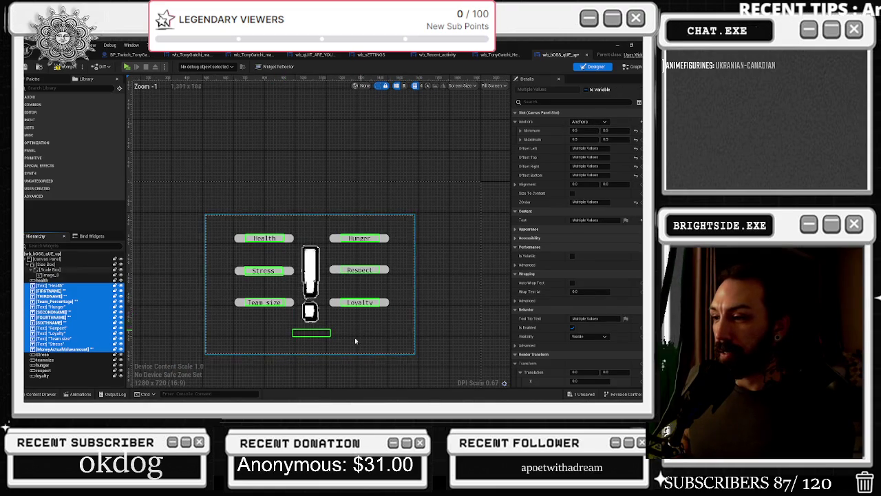
{"action": "left_click", "coordinate": [326, 336]}
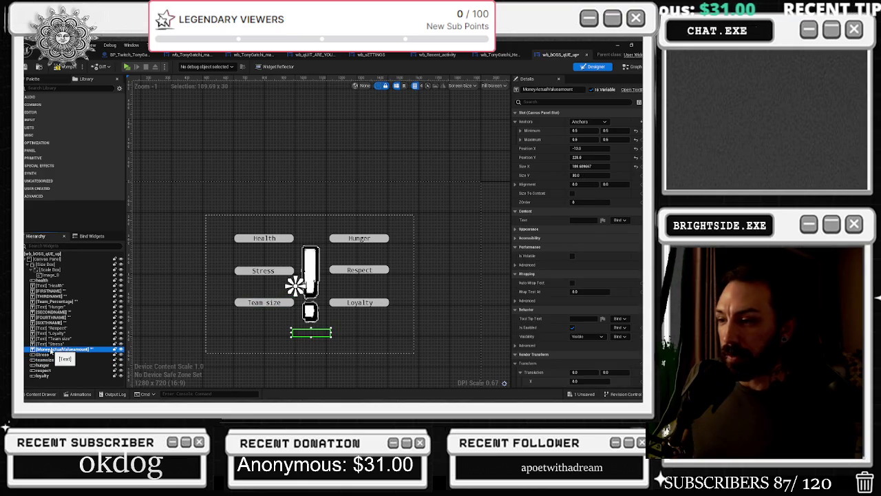
{"action": "key", "text": "Delete"}
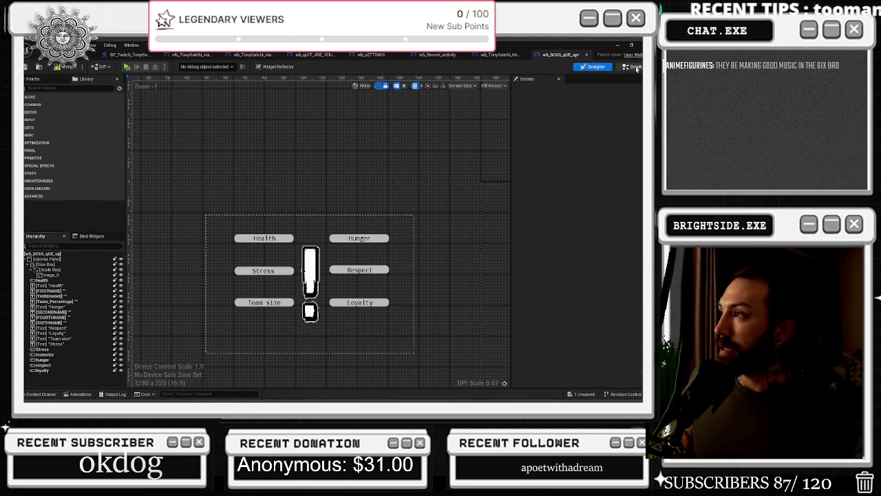
Step: In the widget's graph, open the Commands In Game and Health Check graphs
{"action": "left_click", "coordinate": [631, 66]}
{"action": "scroll", "coordinate": [209, 144], "scroll_direction": "up", "scroll_amount": 3}
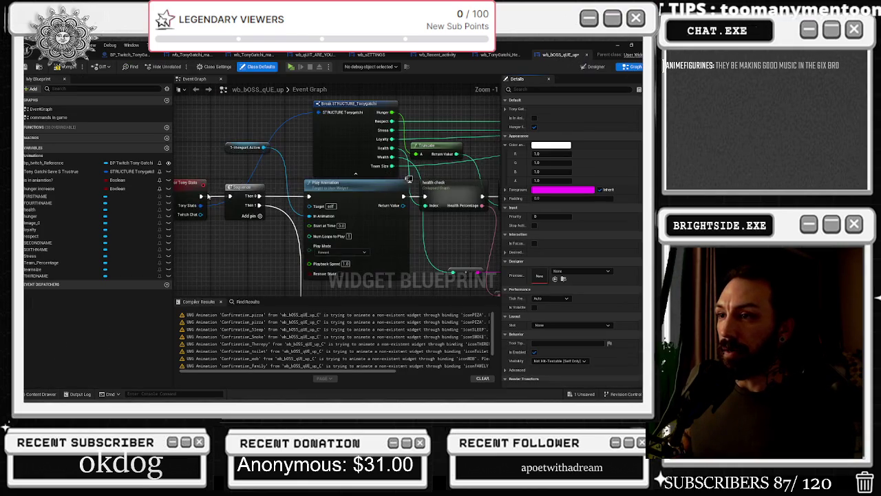
{"action": "left_click", "coordinate": [196, 194]}
{"action": "scroll", "coordinate": [204, 153], "scroll_direction": "down", "scroll_amount": 3}
{"action": "left_click_drag", "start_coordinate": [204, 153], "coordinate": [218, 206]}
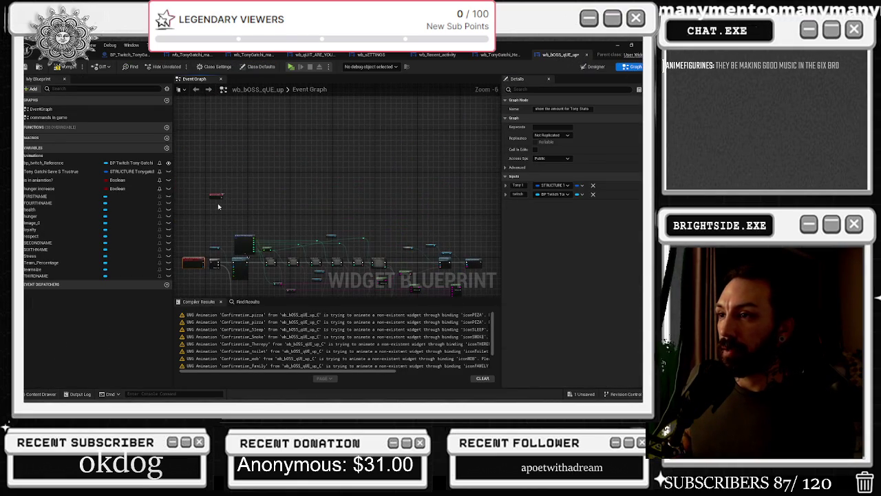
{"action": "left_click", "coordinate": [42, 110]}
{"action": "double_click", "coordinate": [46, 117]}
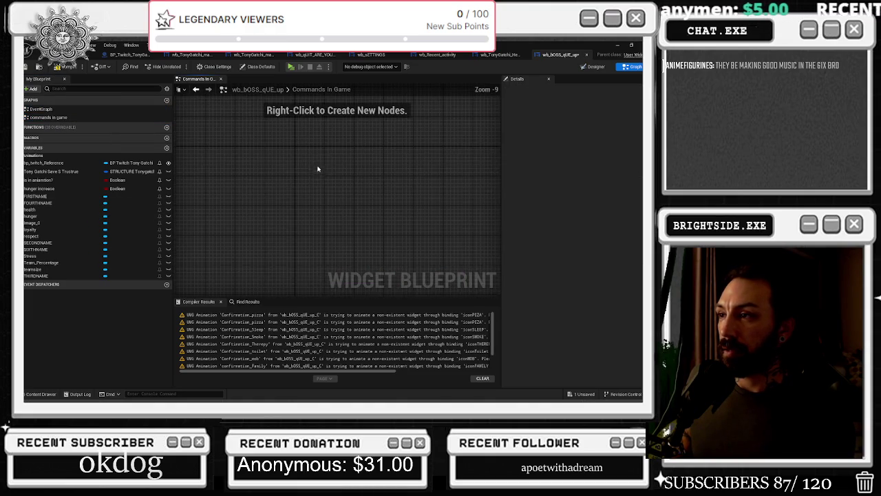
{"action": "left_click", "coordinate": [25, 109]}
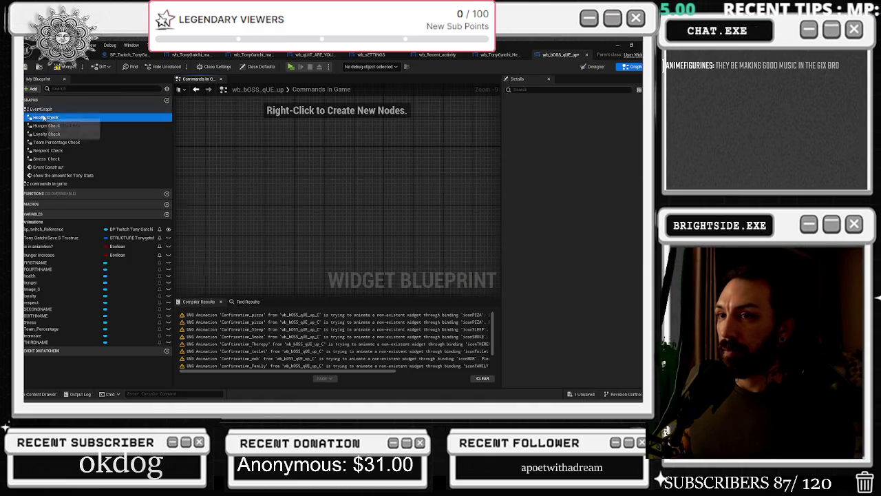
{"action": "double_click", "coordinate": [46, 117]}
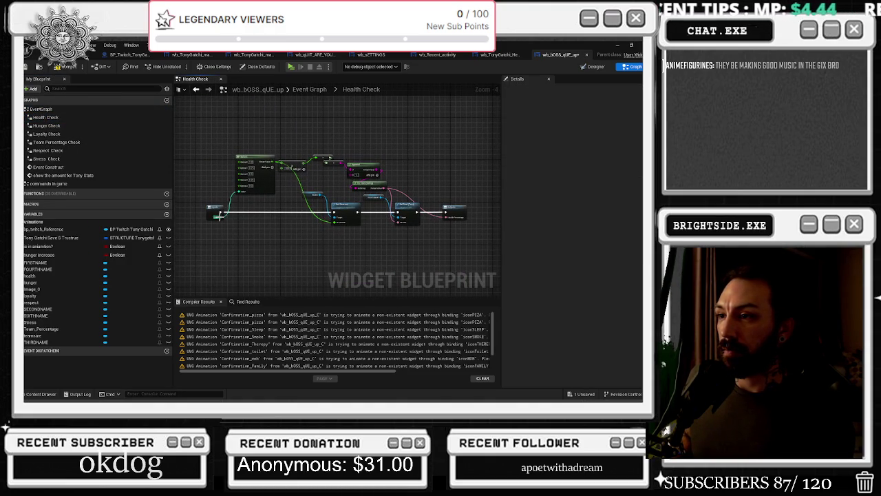
Step: Open the Hunger, Loyalty, Team Percentage, Respect and Stress Check graphs, then the main Event Graph
{"action": "double_click", "coordinate": [46, 125]}
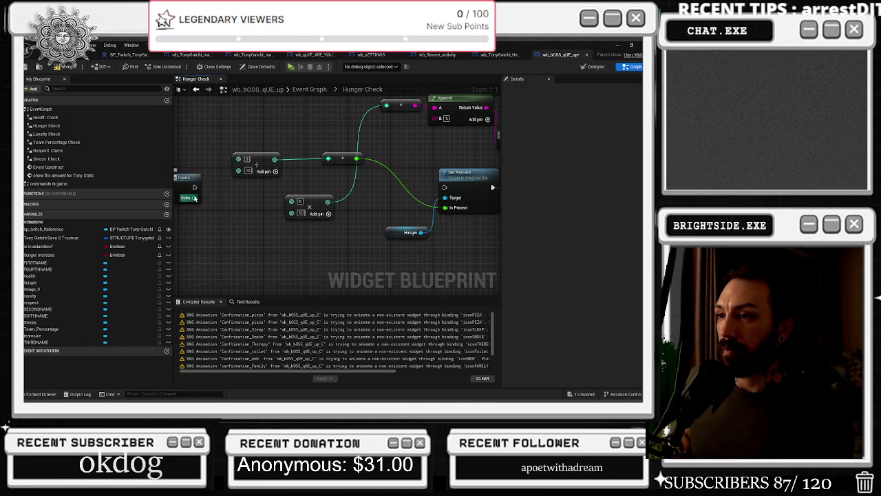
{"action": "double_click", "coordinate": [69, 133]}
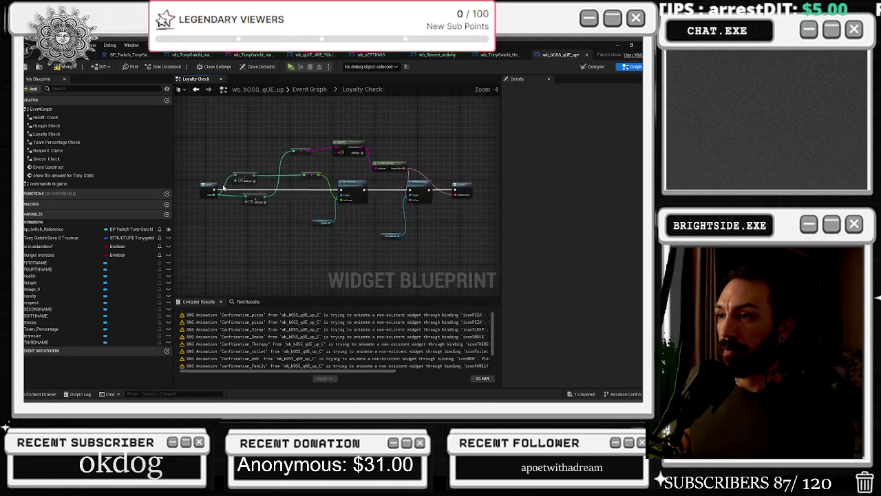
{"action": "double_click", "coordinate": [57, 142]}
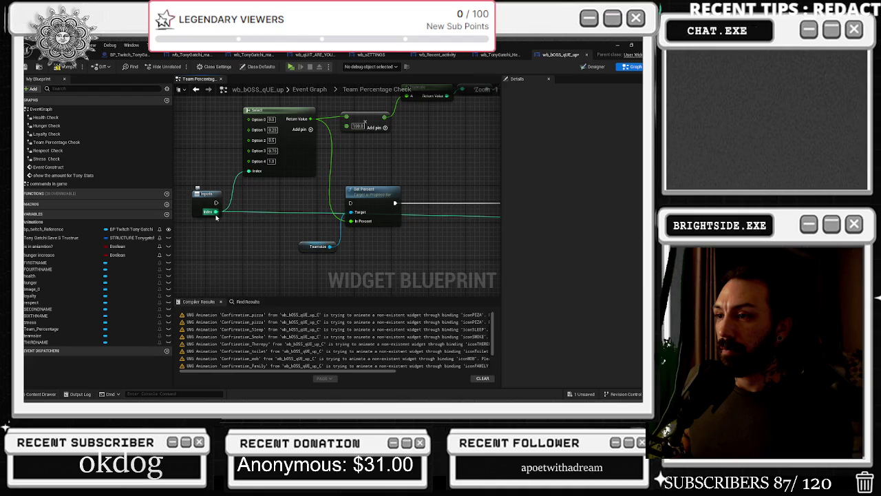
{"action": "double_click", "coordinate": [48, 150]}
{"action": "scroll", "coordinate": [207, 196], "scroll_direction": "up", "scroll_amount": 2}
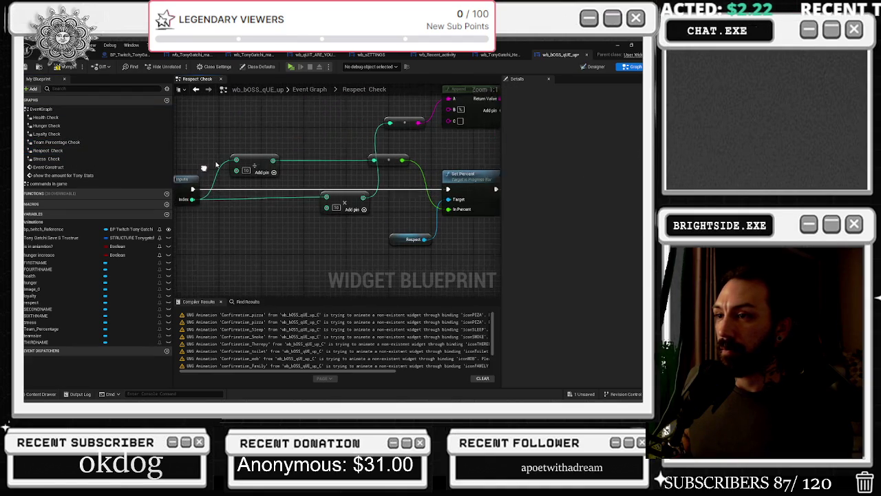
{"action": "scroll", "coordinate": [199, 194], "scroll_direction": "up", "scroll_amount": 2}
{"action": "double_click", "coordinate": [46, 159]}
{"action": "left_click", "coordinate": [196, 193], "text": "alt"}
{"action": "left_click_drag", "start_coordinate": [207, 227], "coordinate": [255, 208]}
{"action": "double_click", "coordinate": [48, 167]}
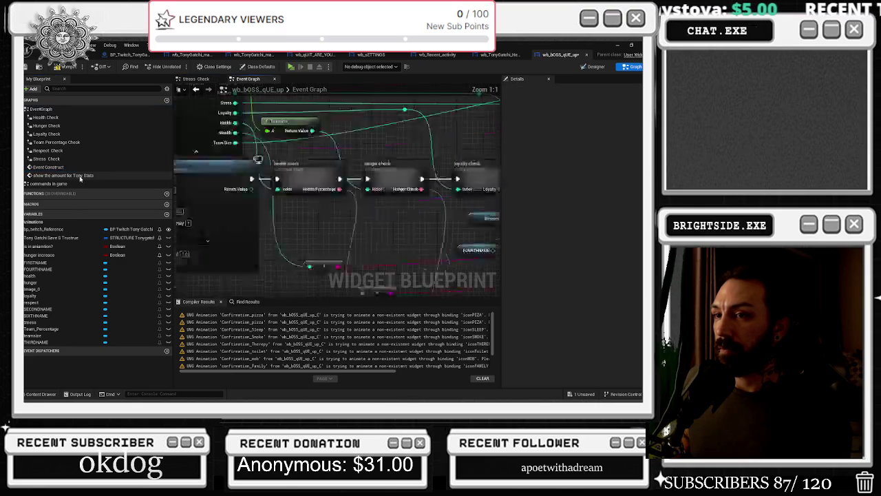
{"action": "scroll", "coordinate": [292, 170], "scroll_direction": "down", "scroll_amount": 5}
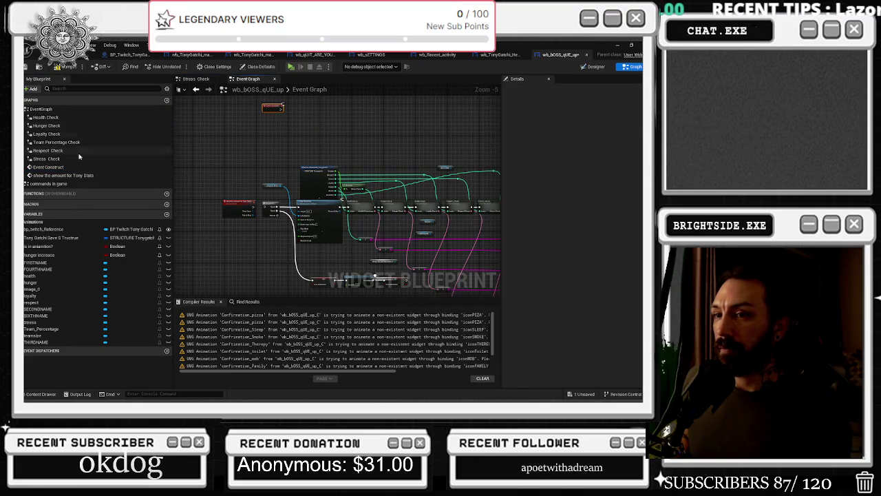
Step: Confirm the name of the 'show the amount for Tony Stats' event
{"action": "left_click", "coordinate": [66, 175]}
{"action": "key", "text": "F2"}
{"action": "key", "text": "Return"}
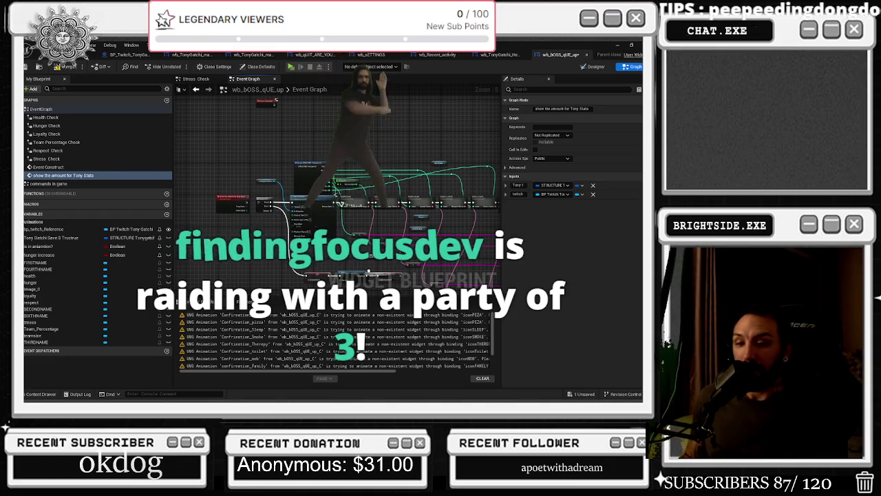
Step: Compile and save the boss widget blueprint, then return to the level editor
{"action": "left_click", "coordinate": [62, 69]}
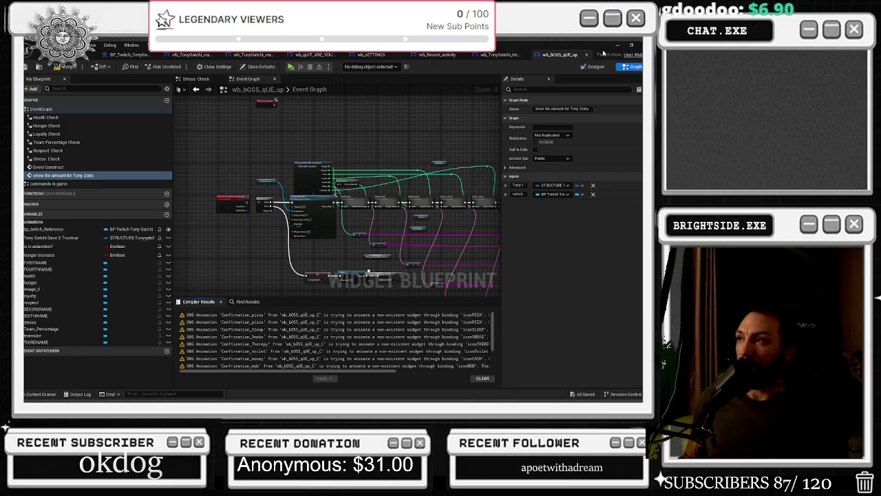
{"action": "left_click", "coordinate": [501, 55]}
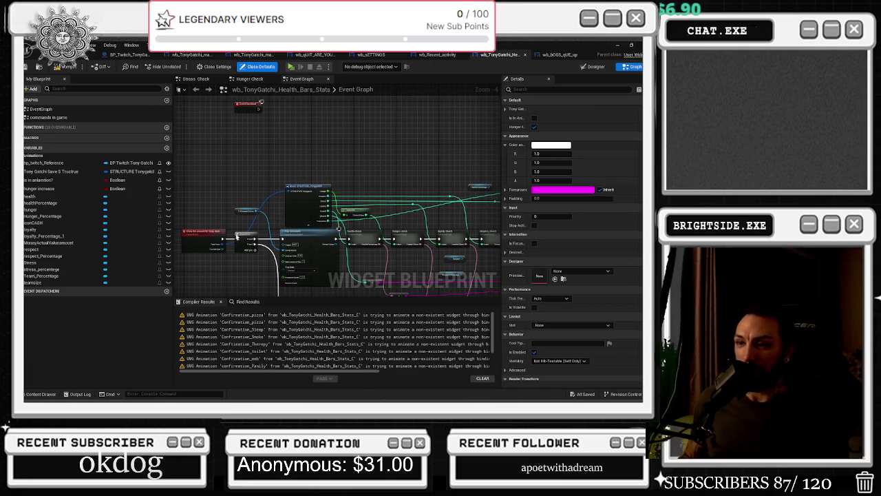
{"action": "left_click", "coordinate": [559, 54]}
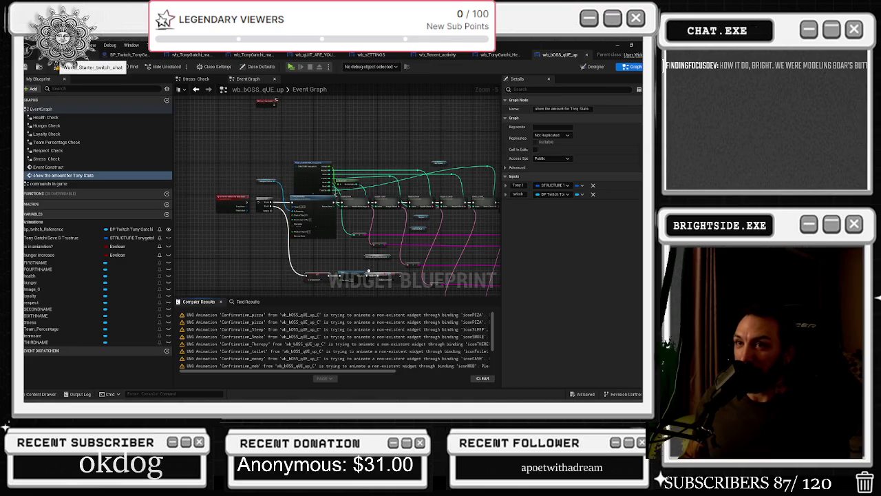
{"action": "left_click", "coordinate": [90, 55]}
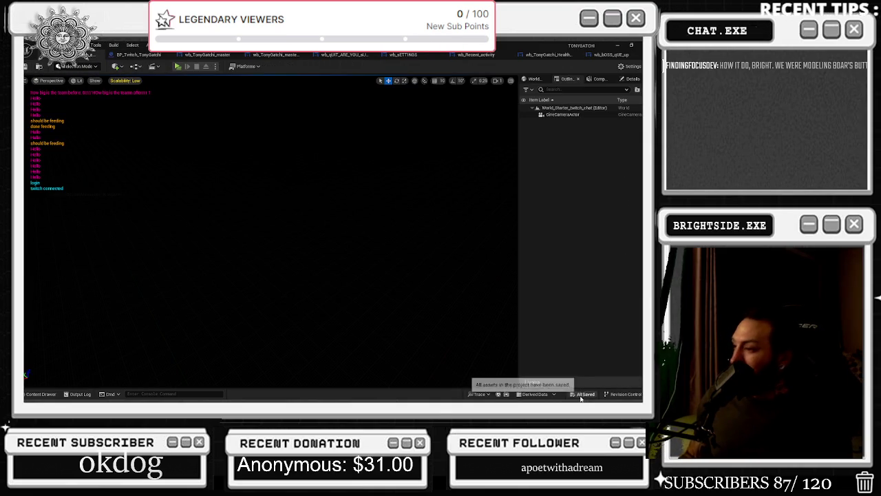
Step: In BP_Twitch_TonyGatchi, nudge the collapsed node to the right, then bring up wb_TonyGatchi_master
{"action": "left_click", "coordinate": [113, 55]}
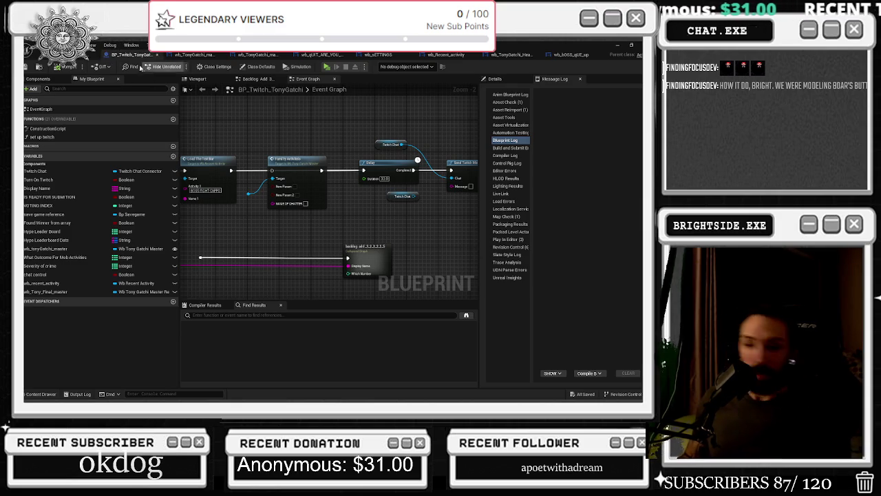
{"action": "scroll", "coordinate": [310, 172], "scroll_direction": "down", "scroll_amount": 4}
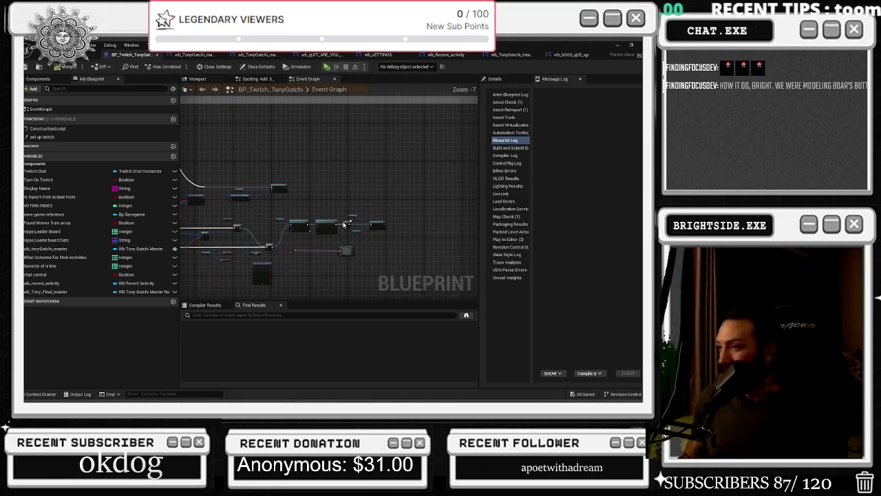
{"action": "scroll", "coordinate": [359, 221], "scroll_direction": "up", "scroll_amount": 3}
{"action": "scroll", "coordinate": [359, 221], "scroll_direction": "up", "scroll_amount": 1}
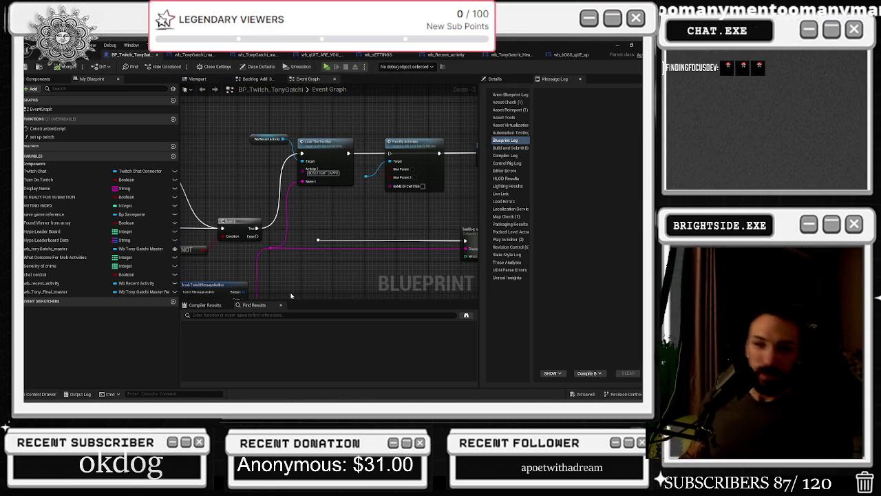
{"action": "scroll", "coordinate": [358, 238], "scroll_direction": "down", "scroll_amount": 3}
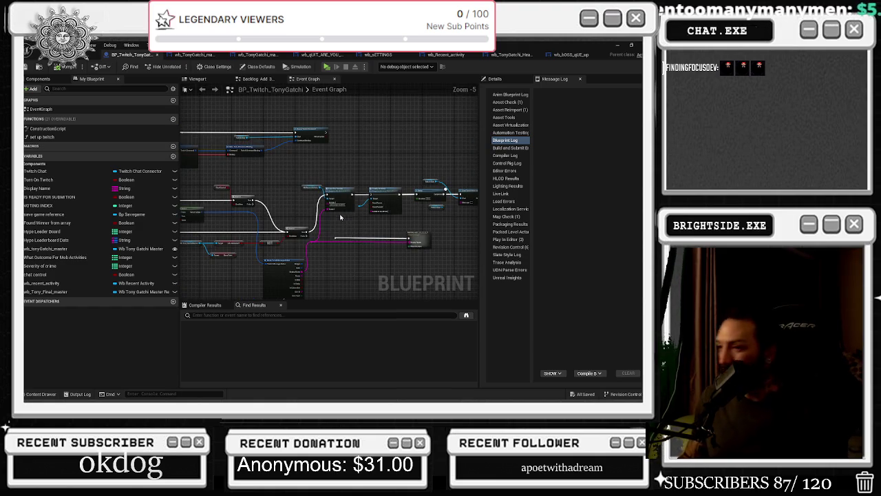
{"action": "left_click", "coordinate": [418, 239]}
{"action": "mouse_move", "coordinate": [422, 238]}
{"action": "left_mouse_down"}
{"action": "mouse_move", "coordinate": [471, 241]}
{"action": "mouse_move", "coordinate": [374, 203]}
{"action": "left_mouse_up"}
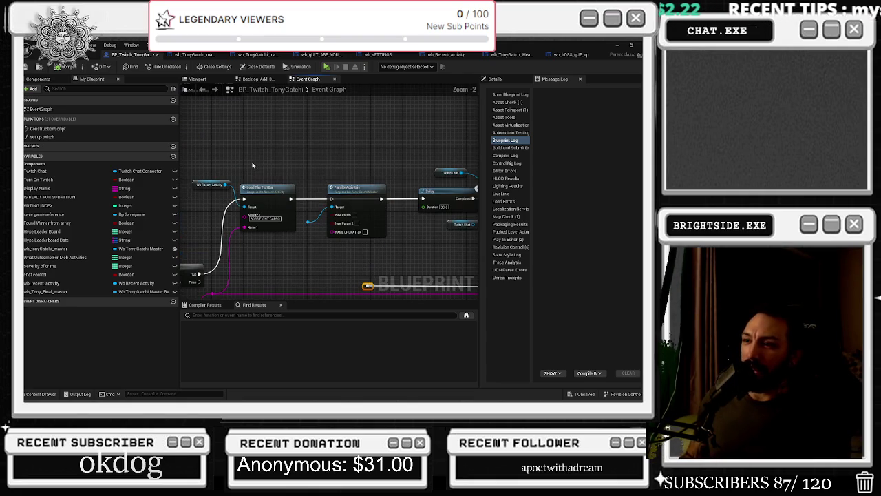
{"action": "left_click", "coordinate": [190, 55]}
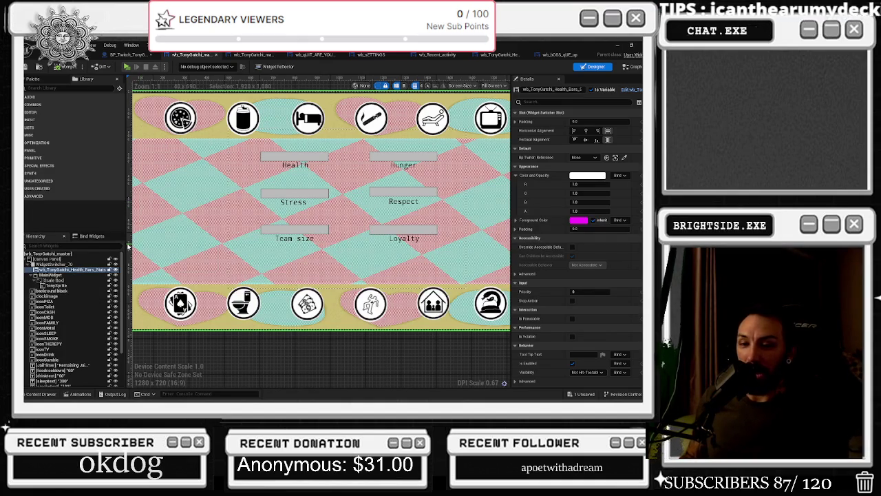
Step: Close the wb_TonyGatchi_Health_Bars_Stats widget tab
{"action": "scroll", "coordinate": [458, 299], "scroll_direction": "down", "scroll_amount": 3}
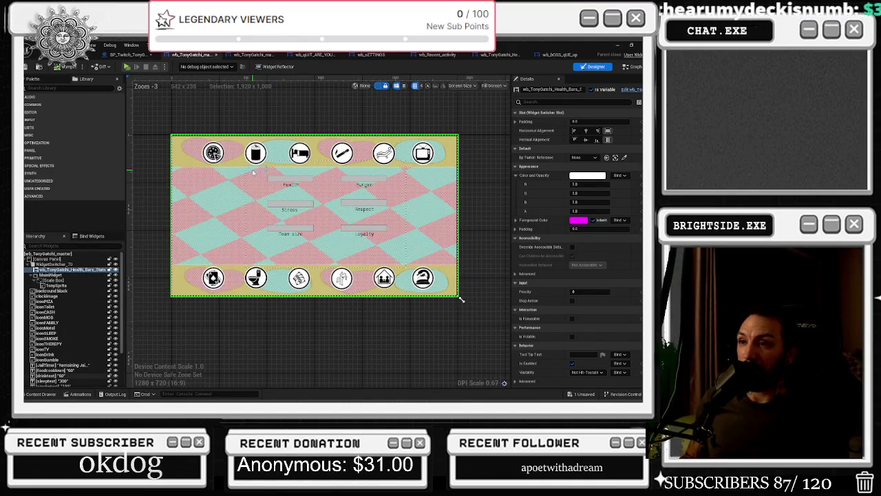
{"action": "left_click", "coordinate": [558, 57]}
{"action": "left_click", "coordinate": [500, 54]}
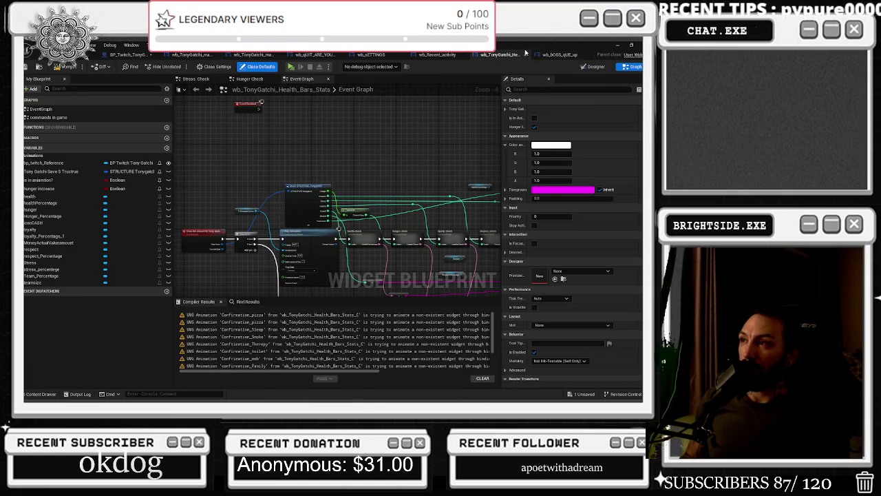
{"action": "left_click", "coordinate": [524, 56]}
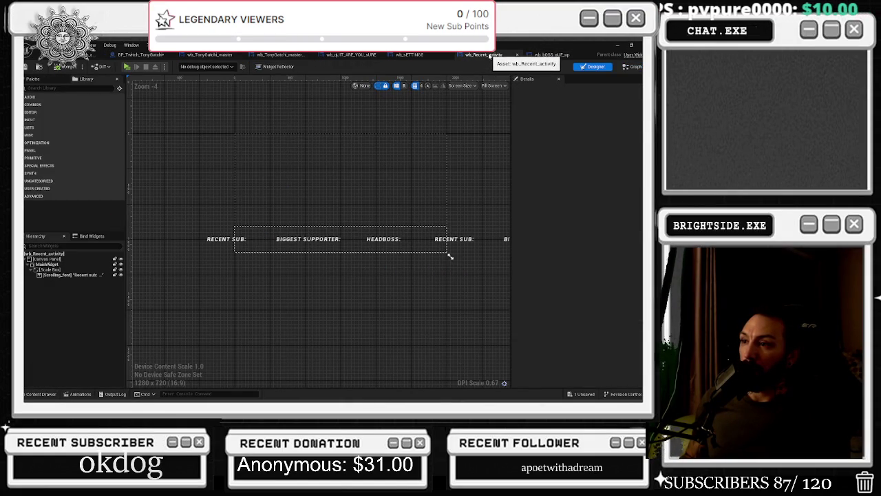
Step: Look over the quit confirmation, master and stats widgets, ending on wb_bOSS_qUE_up's event graph
{"action": "left_click", "coordinate": [351, 55]}
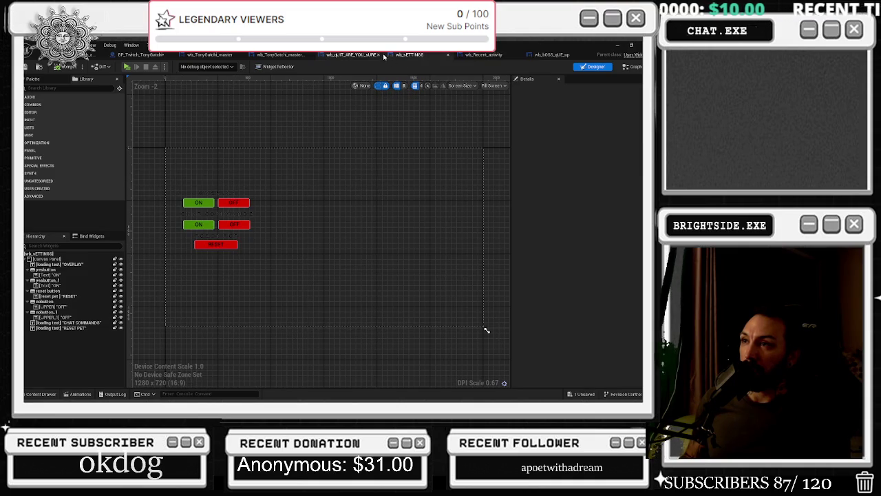
{"action": "left_click", "coordinate": [279, 54]}
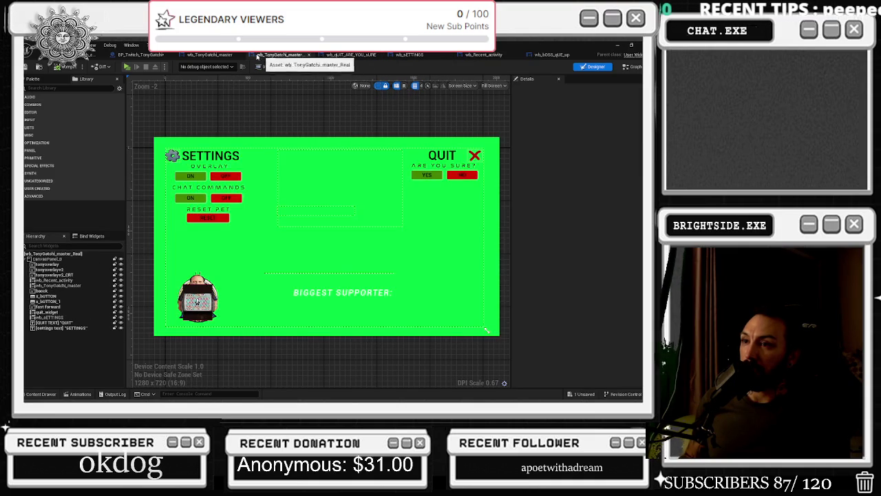
{"action": "left_click", "coordinate": [210, 54]}
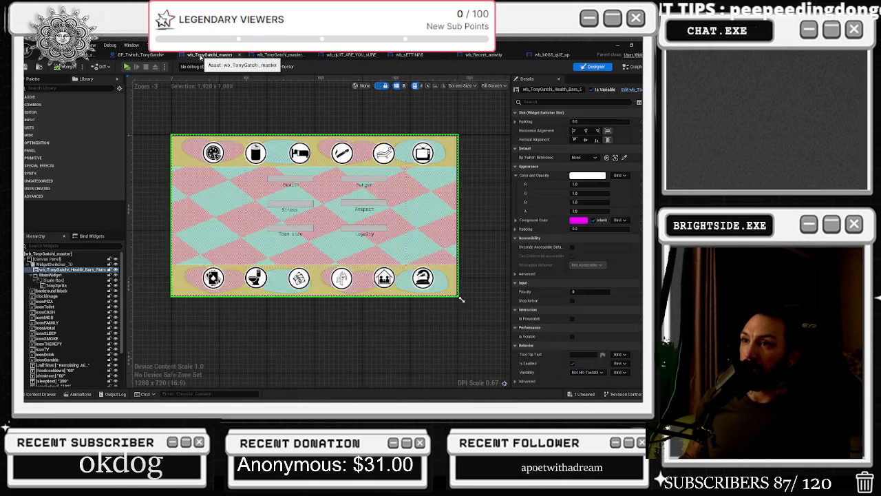
{"action": "left_click", "coordinate": [559, 55]}
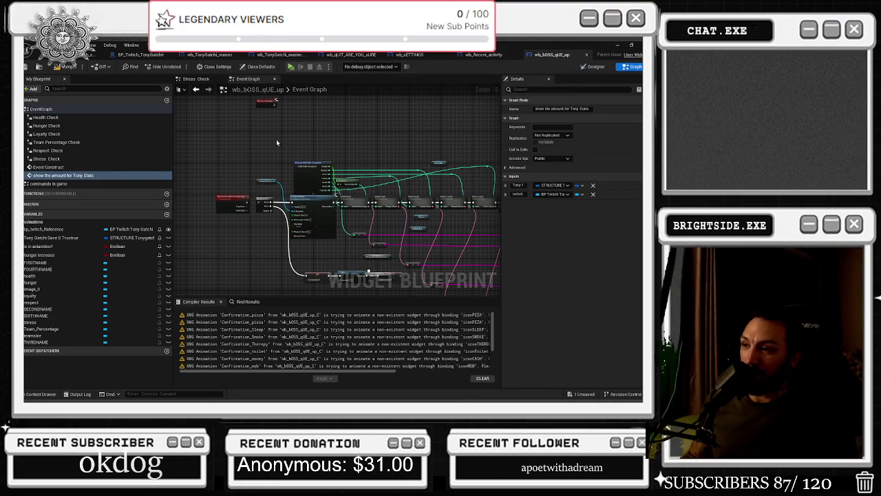
Step: Switch wb_bOSS_qUE_up to Designer view and zoom to 1:1 to show the six stat bars
{"action": "left_click", "coordinate": [594, 67]}
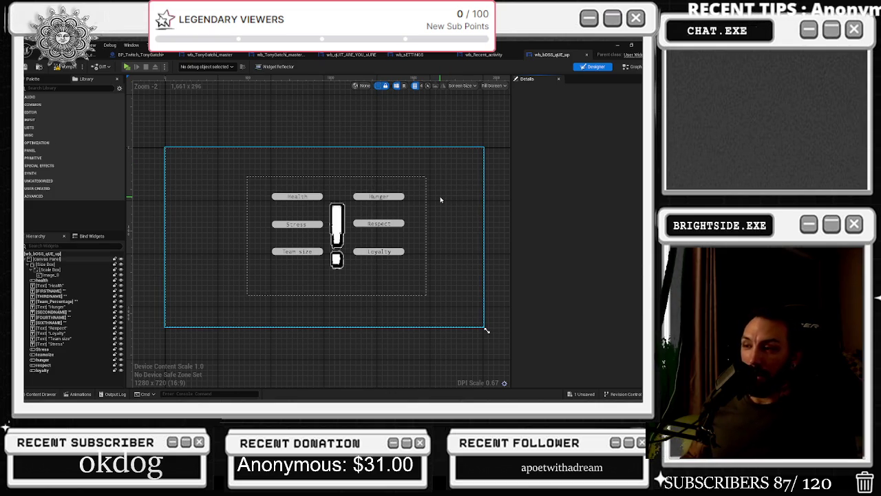
{"action": "scroll", "coordinate": [377, 204], "scroll_direction": "up", "scroll_amount": 2}
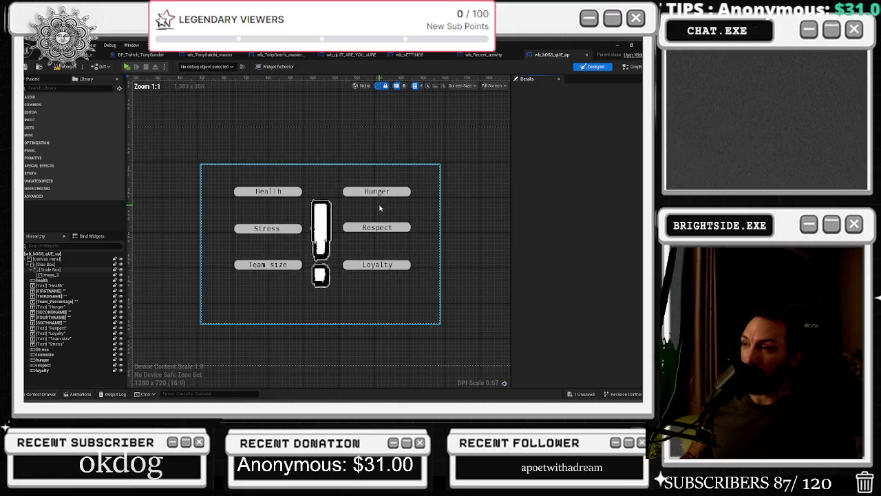
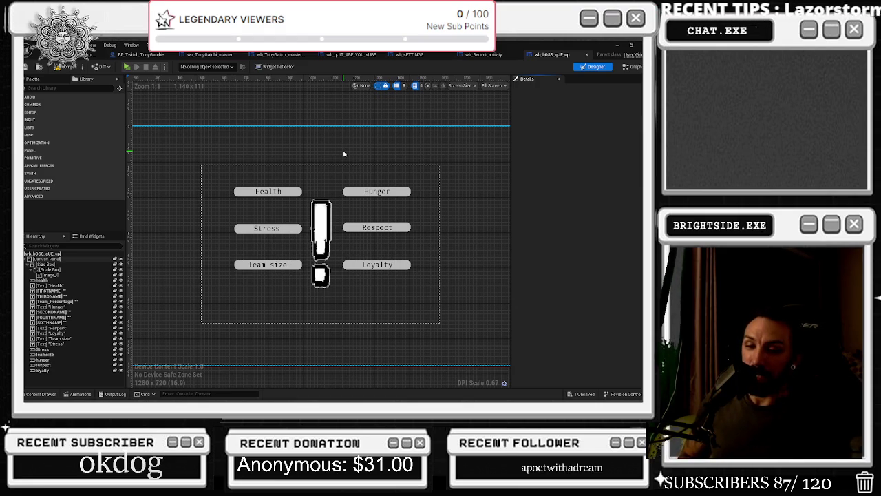
Step: Narrow the Stress bar slightly by dragging its right edge, then select the Health label's FIRSTNAME text
{"action": "scroll", "coordinate": [338, 199], "scroll_direction": "up", "scroll_amount": 1}
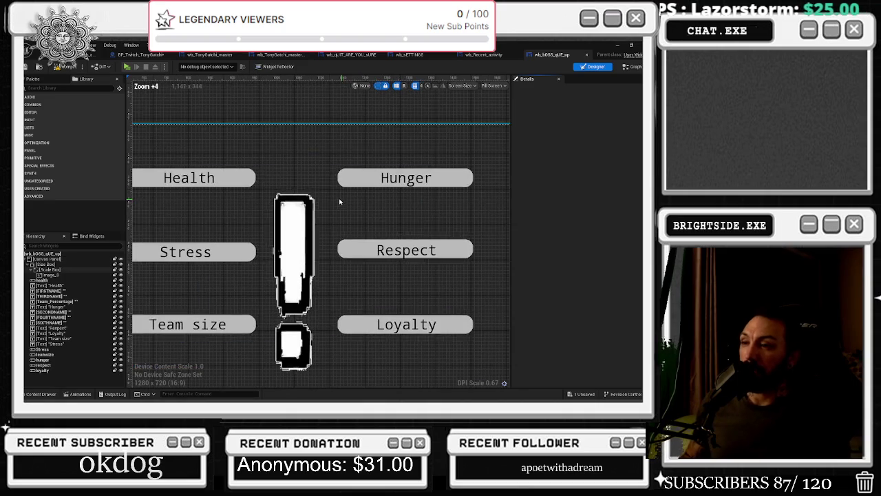
{"action": "left_click", "coordinate": [66, 354]}
{"action": "left_click", "coordinate": [43, 349]}
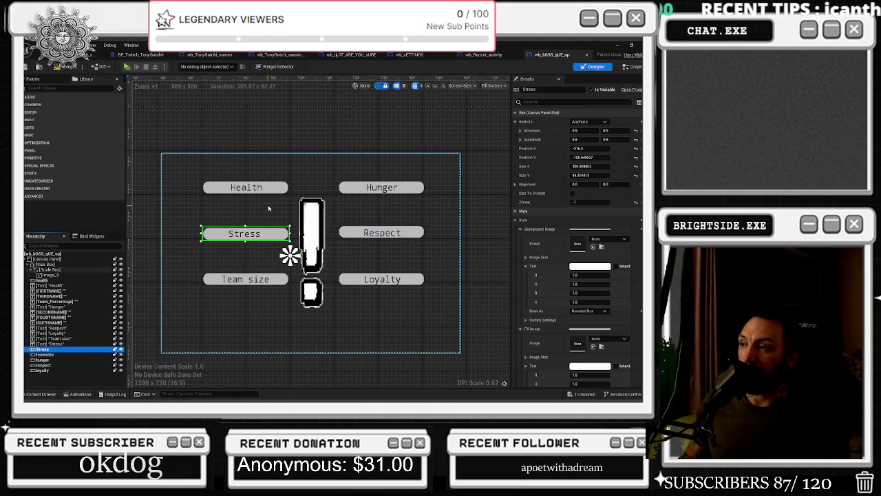
{"action": "scroll", "coordinate": [292, 252], "scroll_direction": "up", "scroll_amount": 5}
{"action": "mouse_move", "coordinate": [318, 246]}
{"action": "left_mouse_down"}
{"action": "mouse_move", "coordinate": [279, 248]}
{"action": "mouse_move", "coordinate": [321, 252]}
{"action": "left_mouse_up"}
{"action": "scroll", "coordinate": [321, 252], "scroll_direction": "down", "scroll_amount": 4}
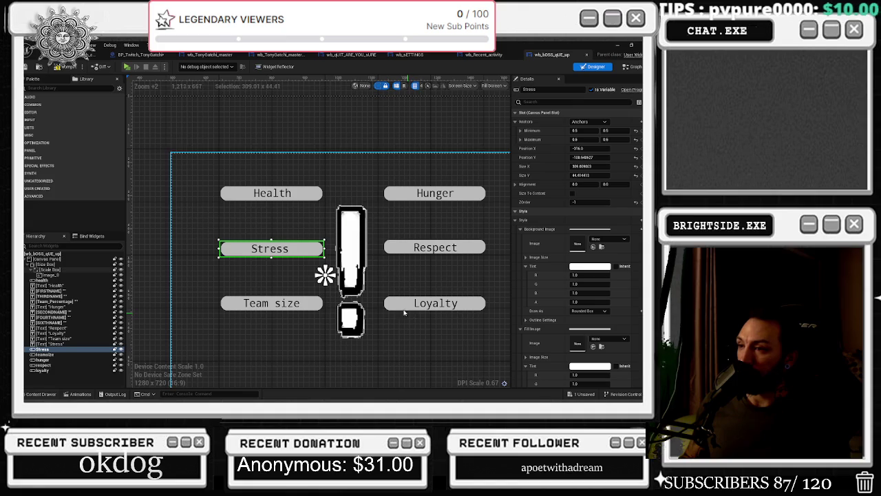
{"action": "left_click", "coordinate": [293, 195]}
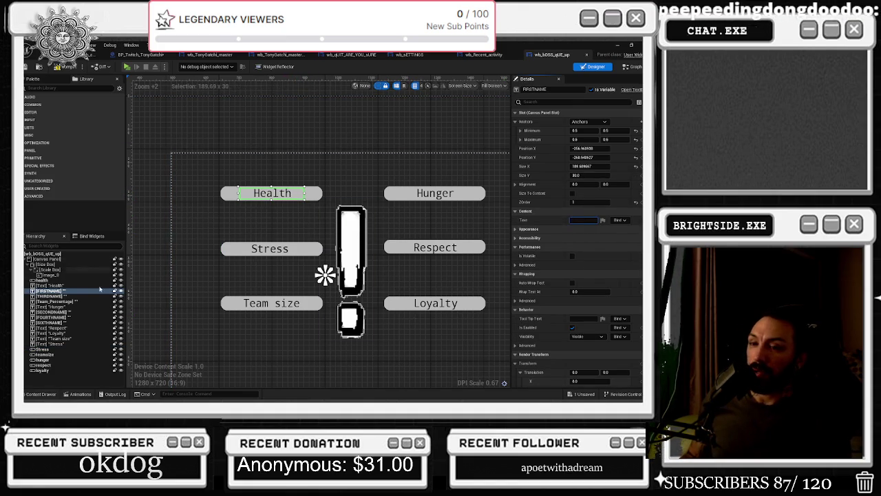
Step: Find all references to FIRSTNAME in the graph and jump to its usage in Health Check
{"action": "left_click", "coordinate": [522, 102]}
{"action": "left_click", "coordinate": [632, 66]}
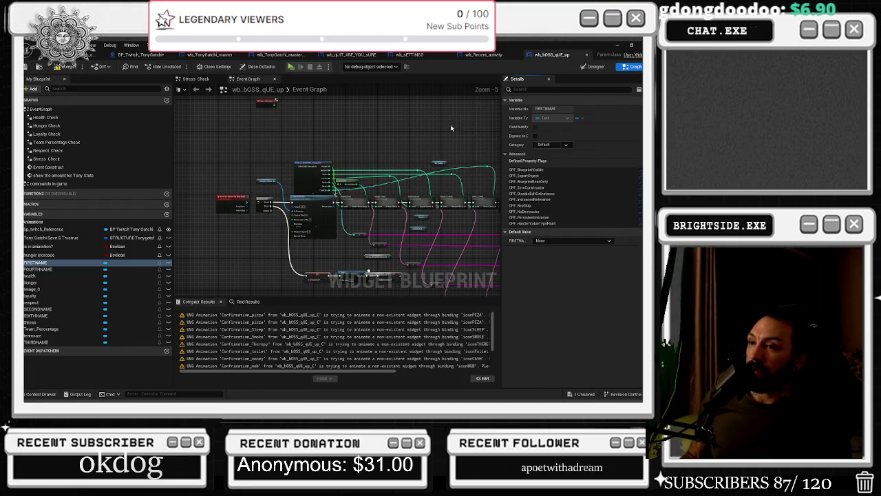
{"action": "right_click", "coordinate": [41, 263]}
{"action": "mouse_move", "coordinate": [75, 295]}
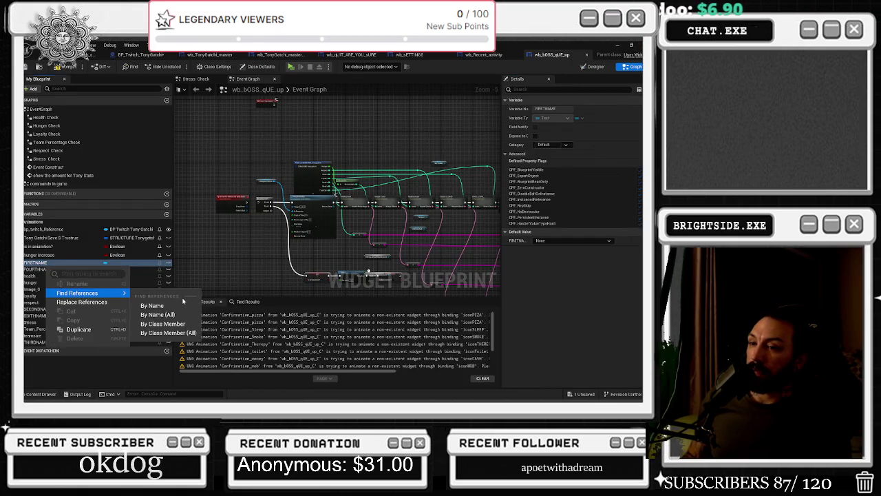
{"action": "left_click", "coordinate": [162, 296]}
{"action": "left_click", "coordinate": [235, 329]}
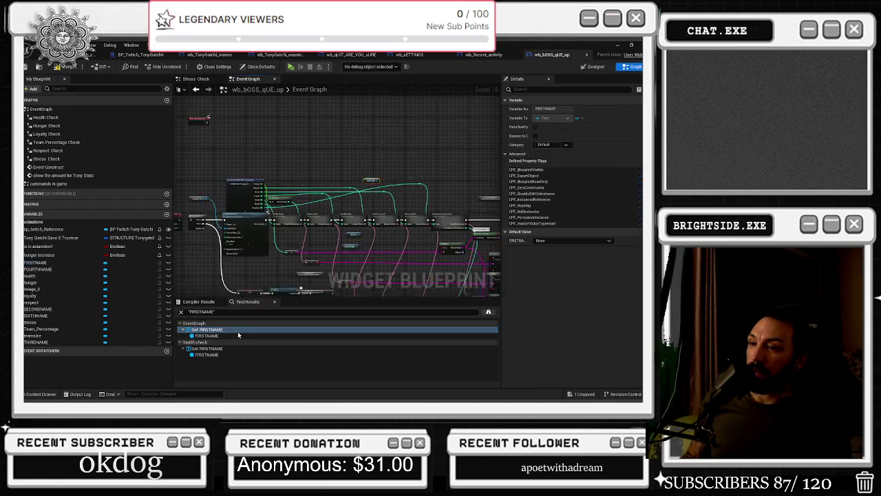
{"action": "left_click", "coordinate": [207, 349]}
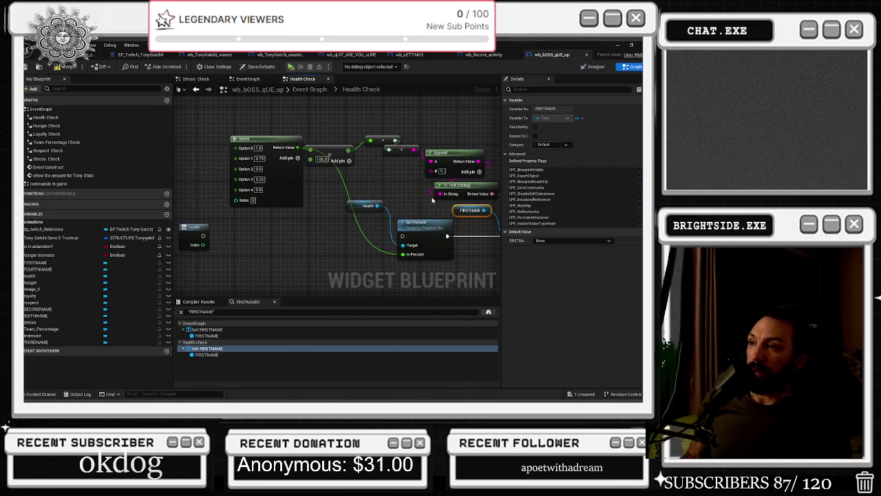
Step: Connect Set Percent's execution pin to the Outputs node and compile the boss widget
{"action": "left_click_drag", "start_coordinate": [433, 199], "coordinate": [340, 195]}
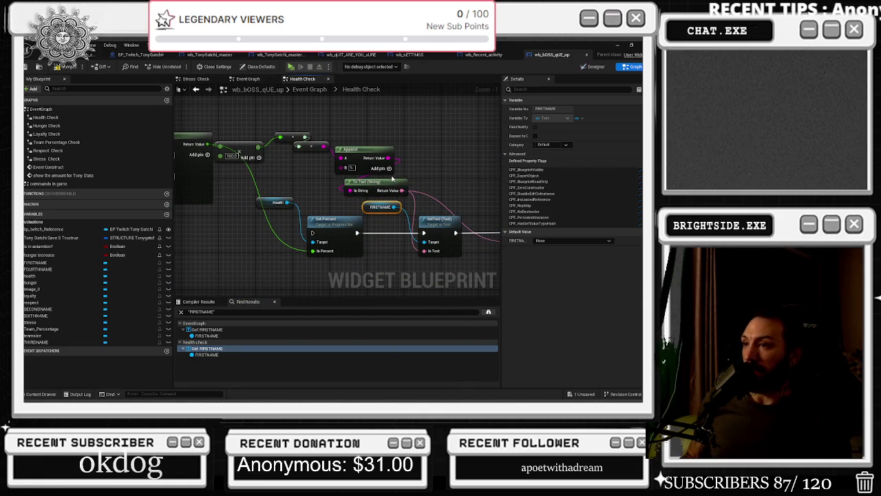
{"action": "left_click_drag", "start_coordinate": [392, 178], "coordinate": [501, 175]}
{"action": "mouse_move", "coordinate": [432, 179]}
{"action": "left_mouse_down"}
{"action": "mouse_move", "coordinate": [244, 168]}
{"action": "mouse_move", "coordinate": [249, 177]}
{"action": "mouse_move", "coordinate": [358, 155]}
{"action": "left_mouse_up"}
{"action": "left_click_drag", "start_coordinate": [340, 207], "coordinate": [488, 205]}
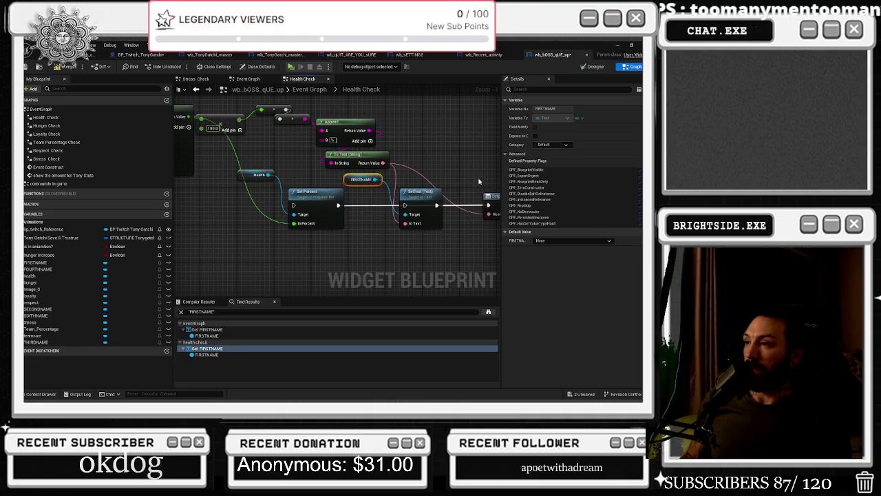
{"action": "left_click", "coordinate": [479, 181]}
{"action": "left_click", "coordinate": [60, 67]}
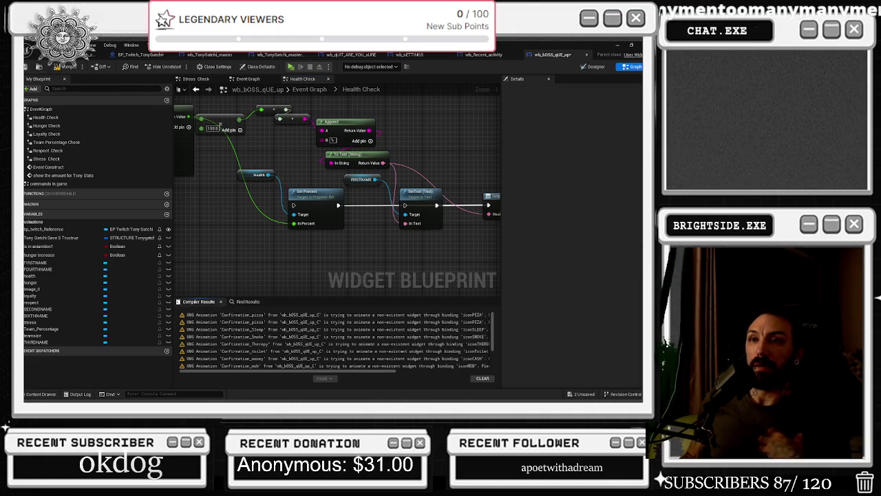
Step: Check the Compiler Results summary: compiled successfully with 13 warnings
{"action": "scroll", "coordinate": [330, 352], "scroll_direction": "down", "scroll_amount": 2}
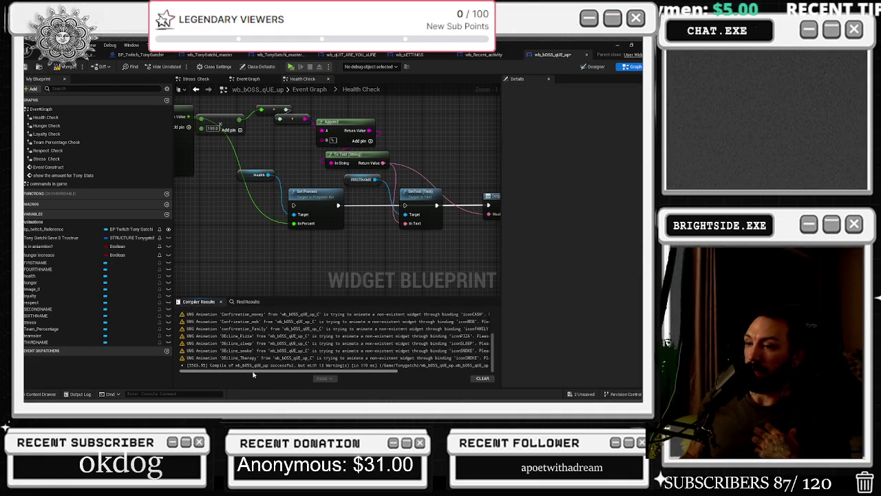
{"action": "left_click_drag", "start_coordinate": [241, 372], "coordinate": [333, 373]}
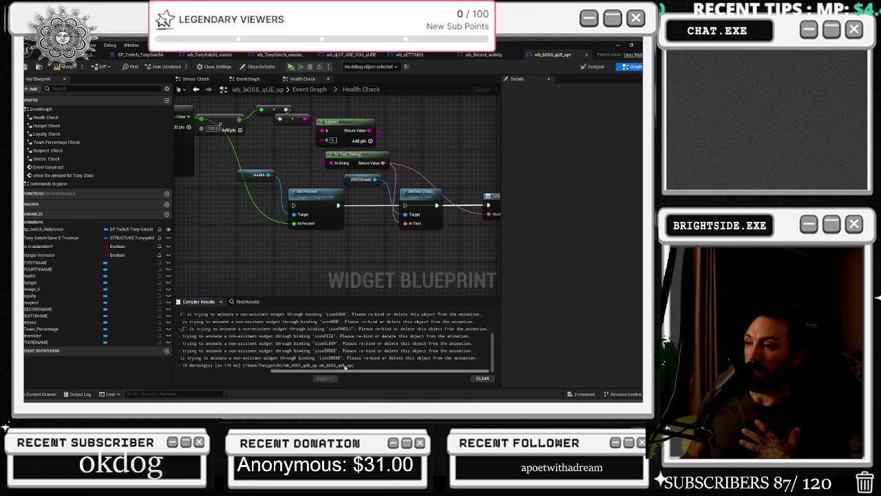
{"action": "scroll", "coordinate": [297, 229], "scroll_direction": "down", "scroll_amount": 5}
Step: Look through the other blueprint tabs, then return to wb_bOSS_qUE_up and recompile it
{"action": "left_click", "coordinate": [141, 54]}
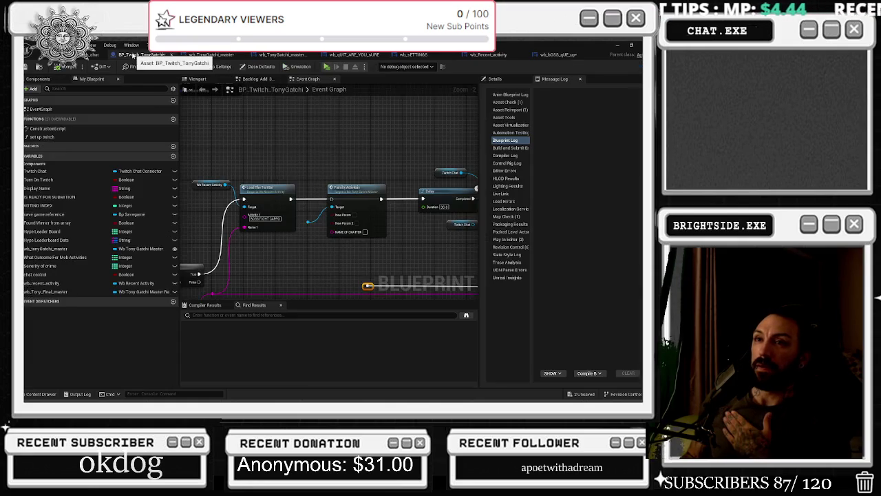
{"action": "left_click", "coordinate": [205, 56]}
{"action": "left_click", "coordinate": [288, 57]}
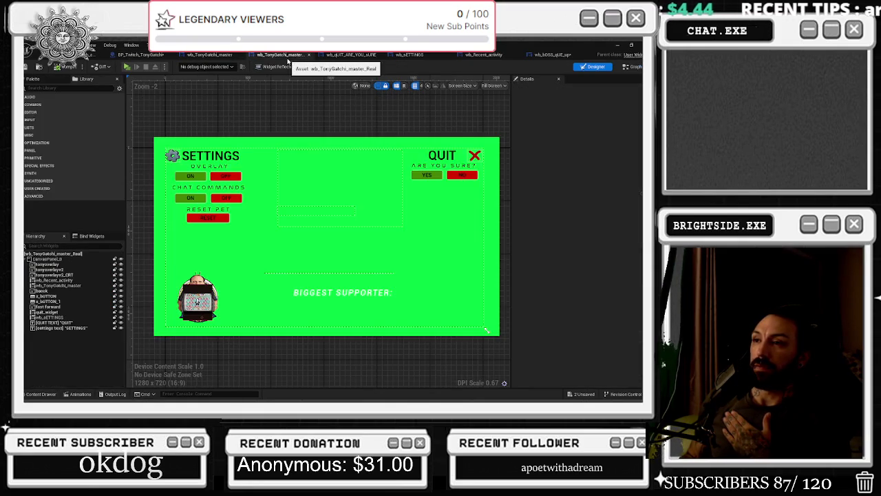
{"action": "left_click", "coordinate": [409, 55]}
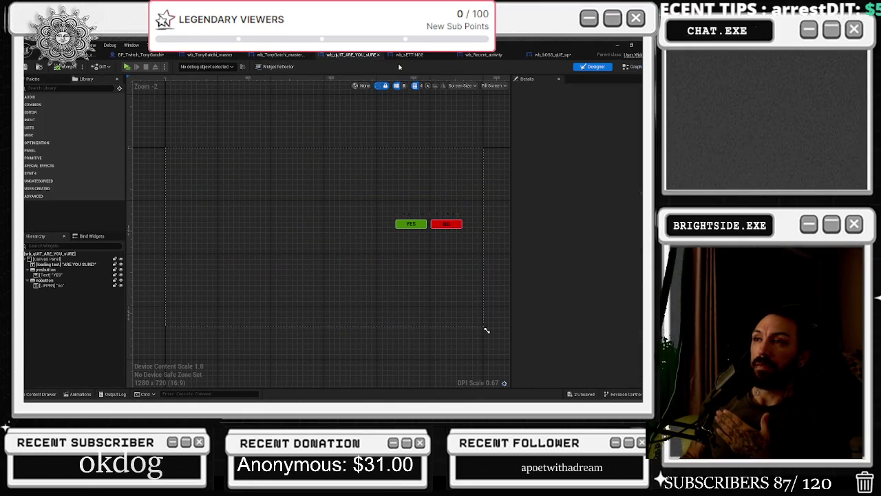
{"action": "left_click", "coordinate": [484, 55]}
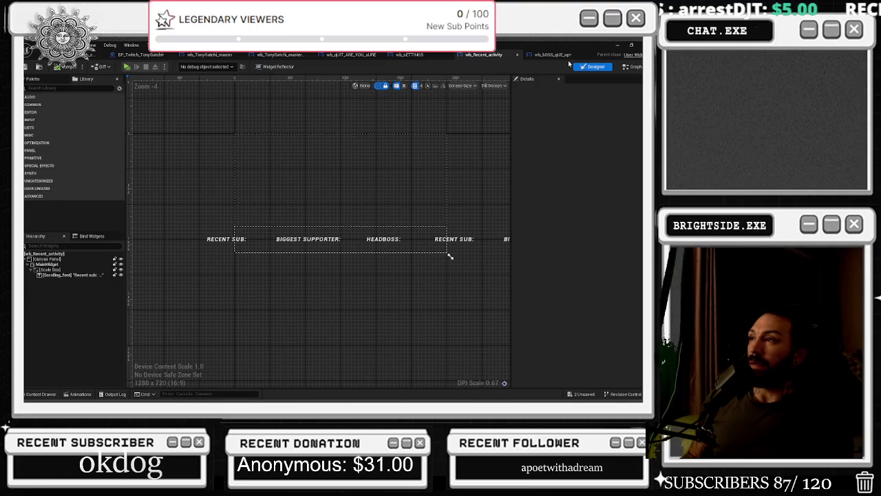
{"action": "left_click", "coordinate": [558, 55]}
{"action": "left_click", "coordinate": [66, 66]}
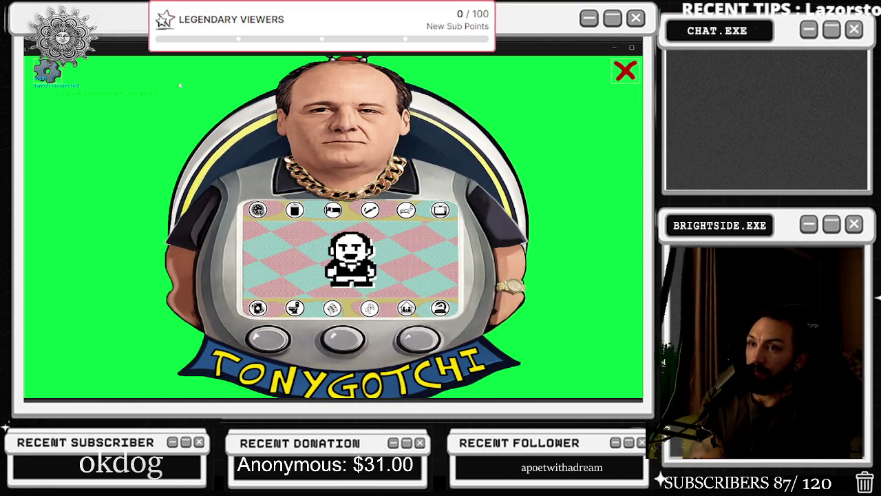
Step: Leave the TONYGATCHI game preview for the Unreal Editor and show the BP_Twitch_TonyGatchi event graph
{"action": "key", "text": "alt+Tab"}
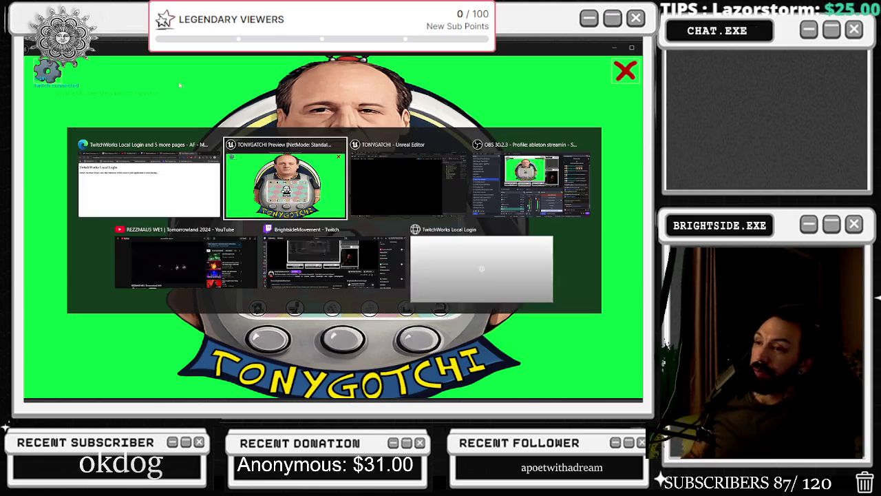
{"action": "left_click", "coordinate": [438, 192]}
{"action": "left_click", "coordinate": [138, 55]}
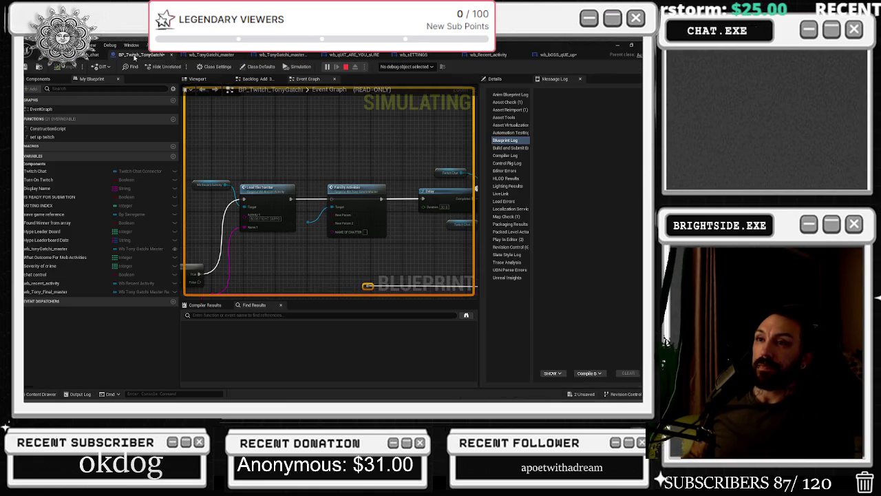
Step: Return to wb_bOSS_qUE_up's Health Check graph, select its Select node, then stop the simulation
{"action": "left_click", "coordinate": [540, 55]}
{"action": "left_click", "coordinate": [489, 55]}
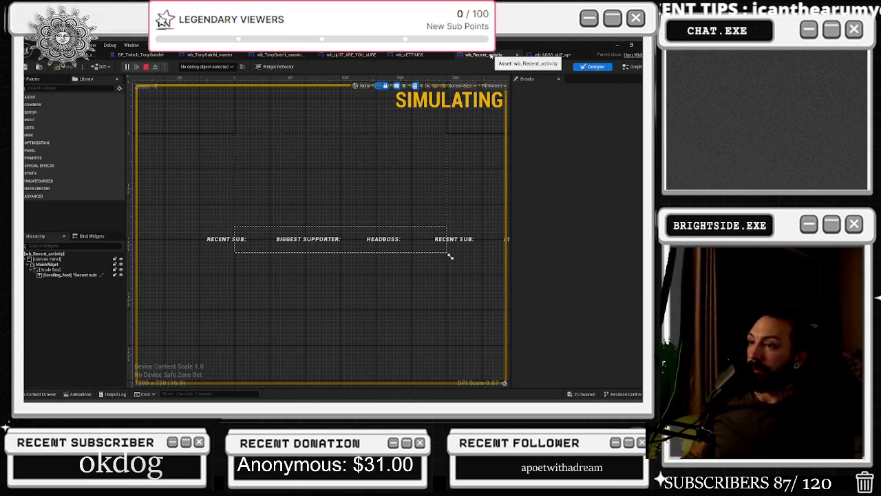
{"action": "left_click", "coordinate": [546, 55]}
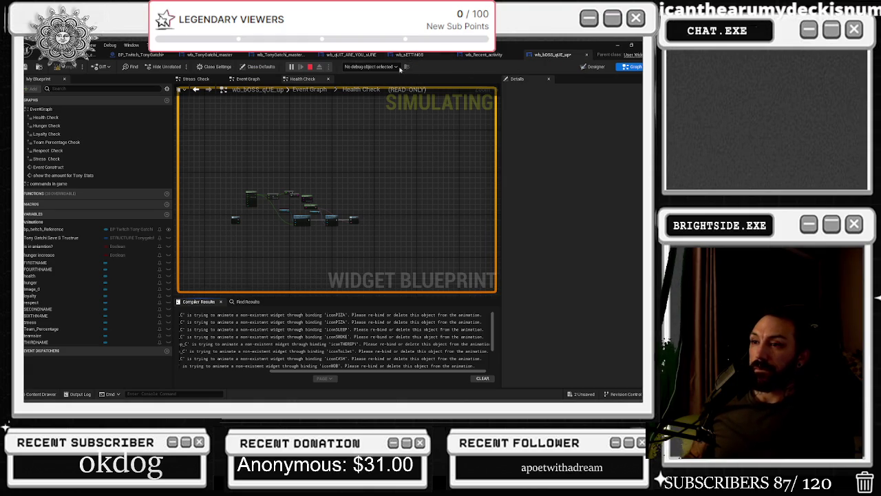
{"action": "scroll", "coordinate": [271, 204], "scroll_direction": "up", "scroll_amount": 5}
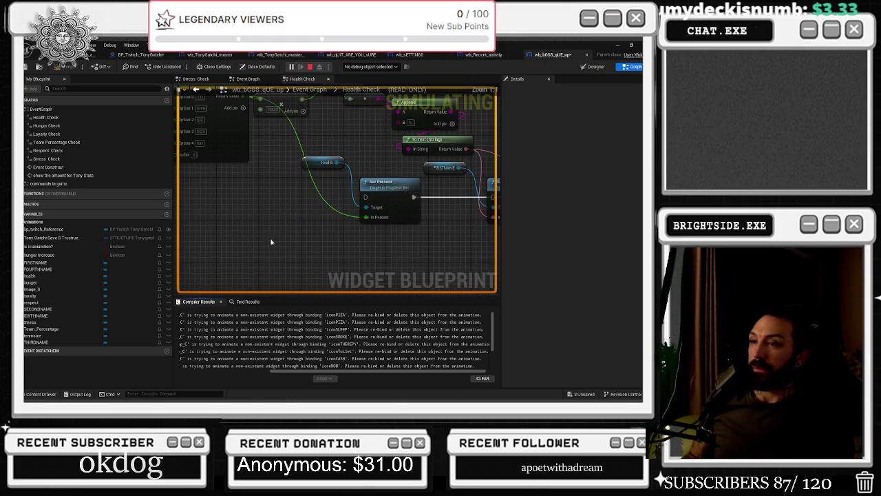
{"action": "scroll", "coordinate": [290, 194], "scroll_direction": "down", "scroll_amount": 3}
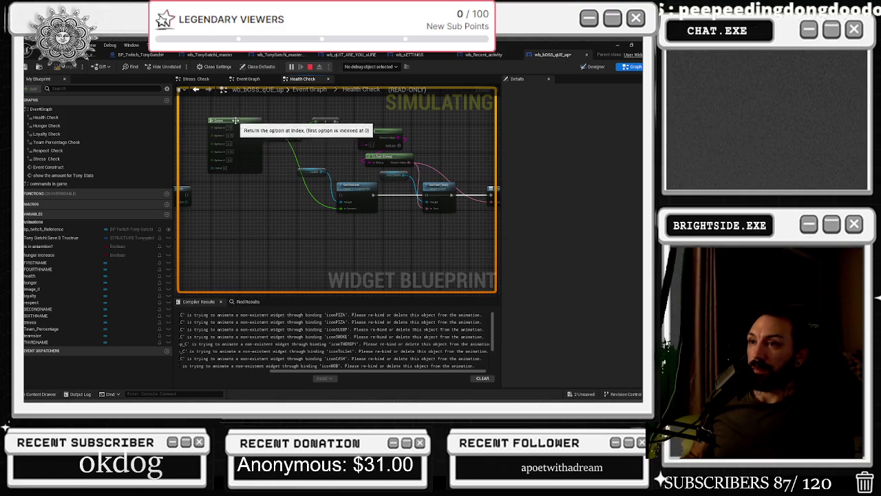
{"action": "left_click", "coordinate": [254, 168]}
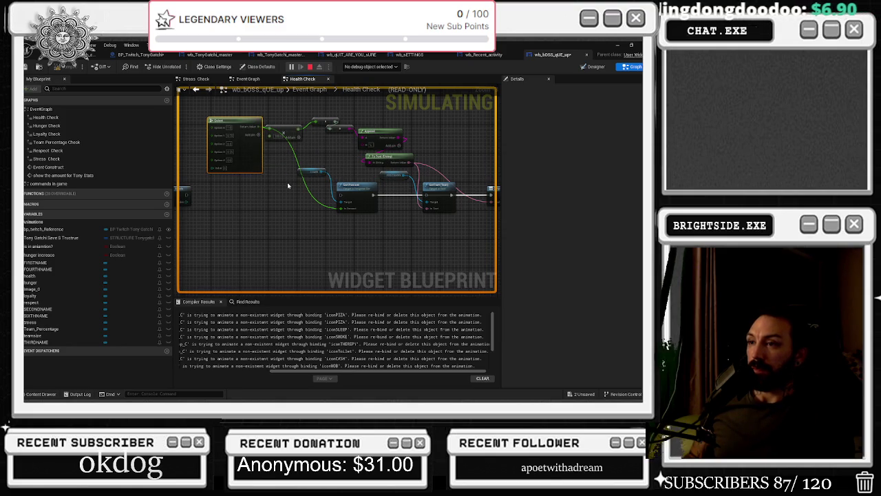
{"action": "scroll", "coordinate": [351, 244], "scroll_direction": "up", "scroll_amount": 1}
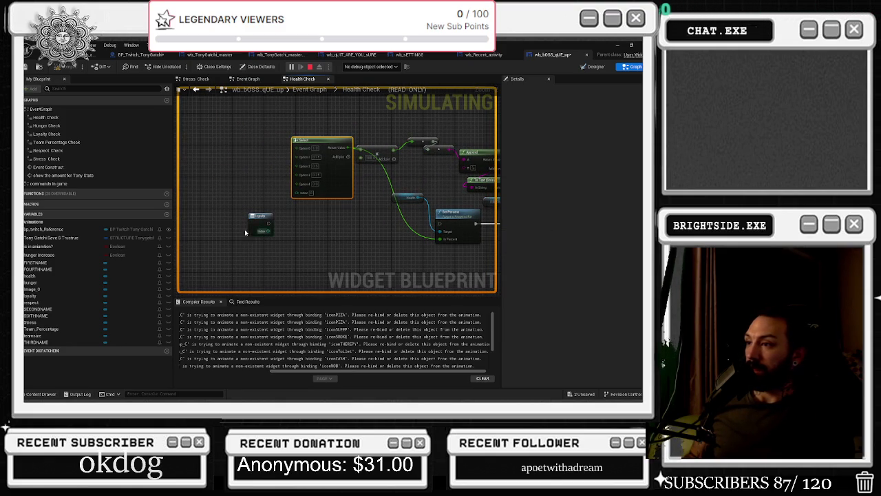
{"action": "left_click", "coordinate": [310, 66]}
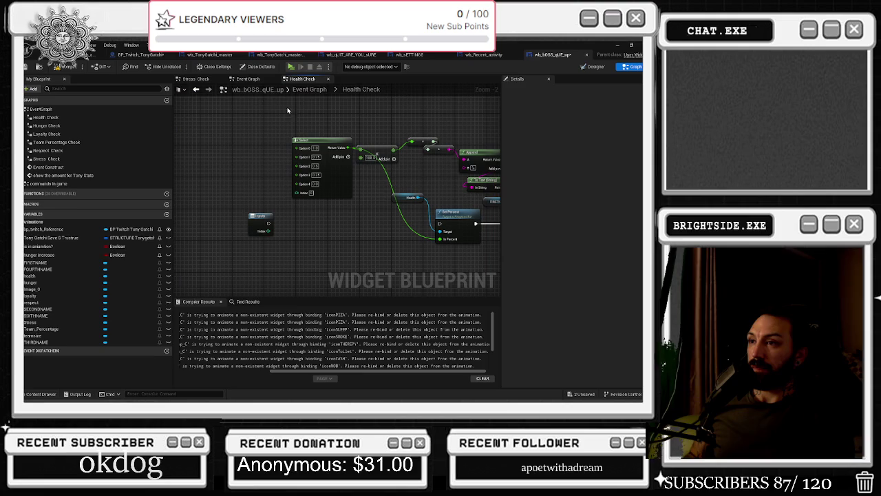
Step: Bring up the wb_TonyGatchi_master widget's Designer view with the health-bars screen
{"action": "left_click", "coordinate": [93, 54]}
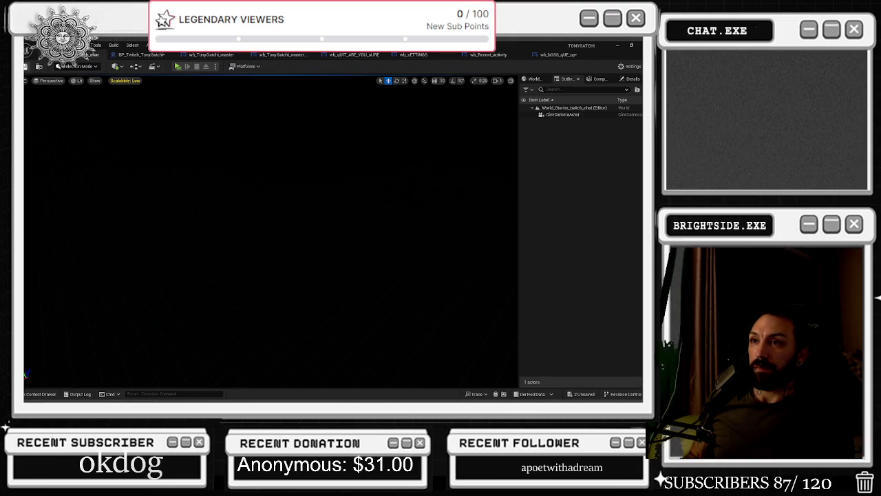
{"action": "left_click", "coordinate": [141, 54]}
{"action": "left_click", "coordinate": [207, 54]}
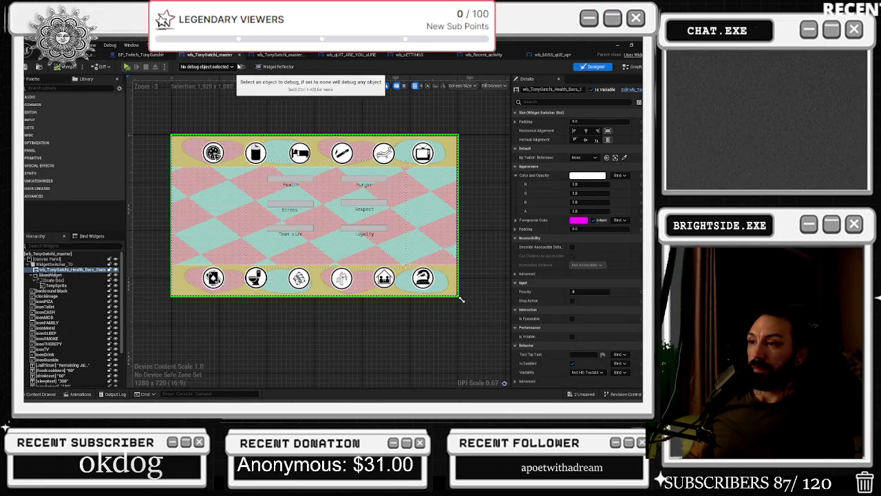
{"action": "left_click", "coordinate": [270, 55]}
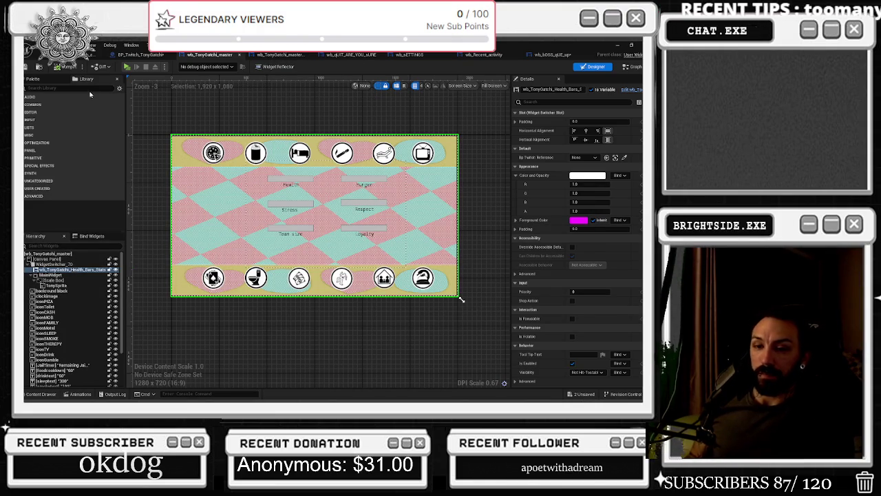
Step: Search the Palette for 'WB_BOSS' and add the WB_BOSS widget to the master Hierarchy
{"action": "left_click", "coordinate": [67, 86]}
{"action": "type", "text": "WB_BOSS"}
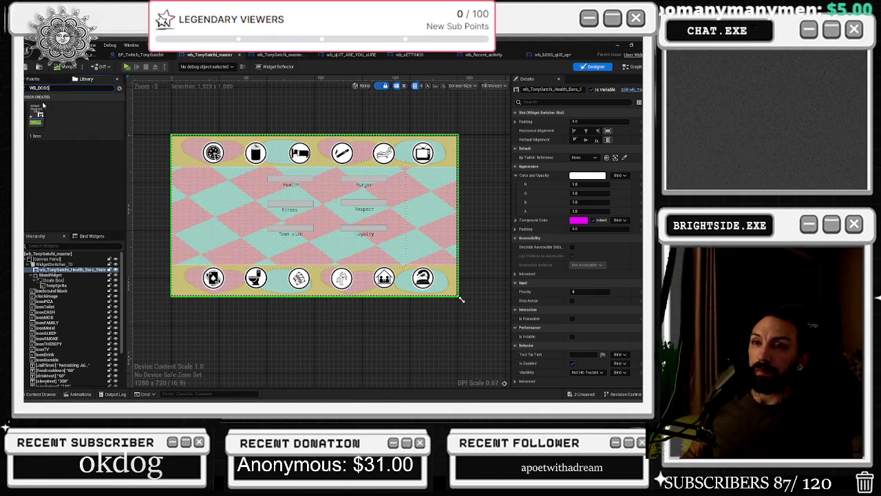
{"action": "mouse_move", "coordinate": [37, 111]}
{"action": "left_mouse_down"}
{"action": "mouse_move", "coordinate": [109, 261]}
{"action": "mouse_move", "coordinate": [74, 274]}
{"action": "left_mouse_up"}
Step: Compare the boss pop-up widget with the health bars widget by alternating their selection
{"action": "left_click", "coordinate": [76, 275]}
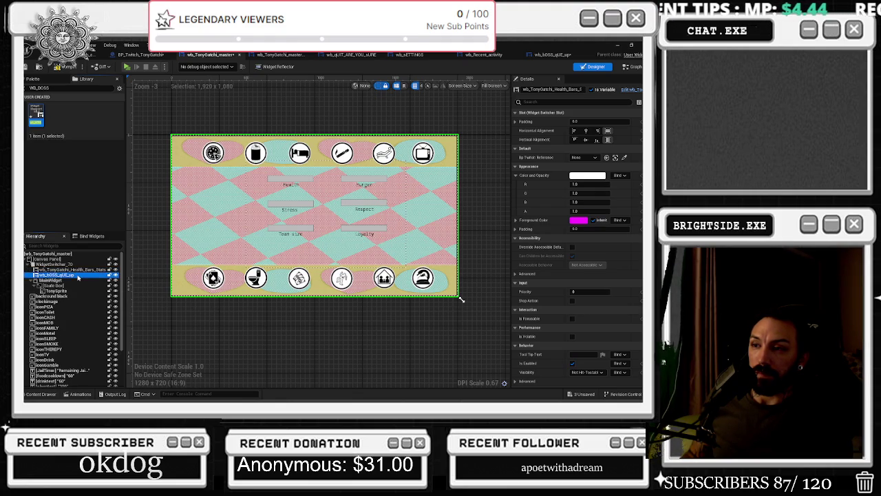
{"action": "left_click", "coordinate": [74, 269]}
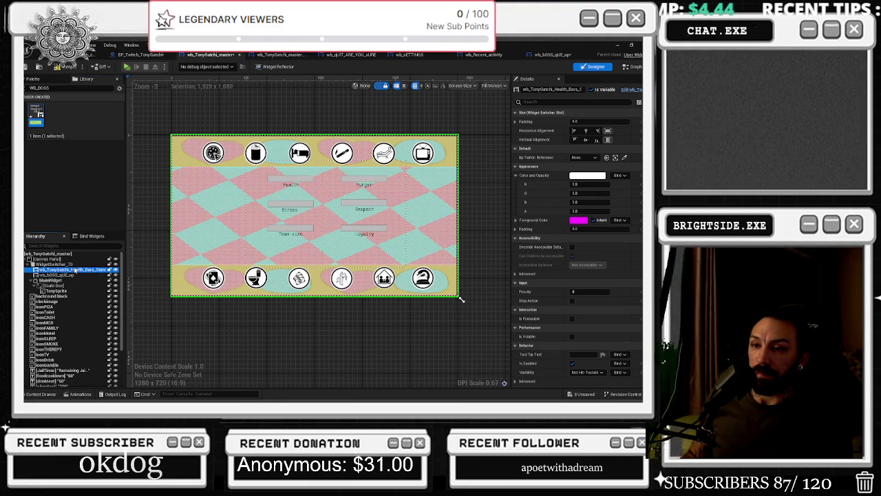
{"action": "left_click", "coordinate": [79, 276]}
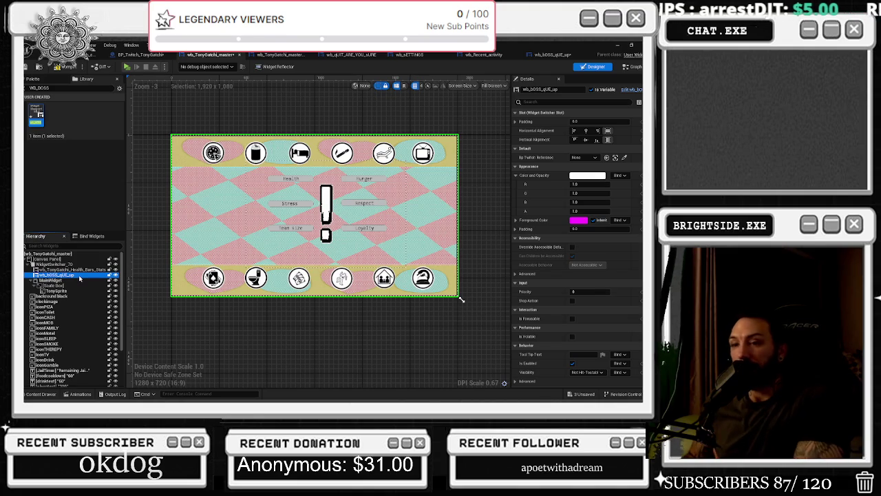
{"action": "left_click", "coordinate": [70, 271]}
{"action": "left_click", "coordinate": [71, 275]}
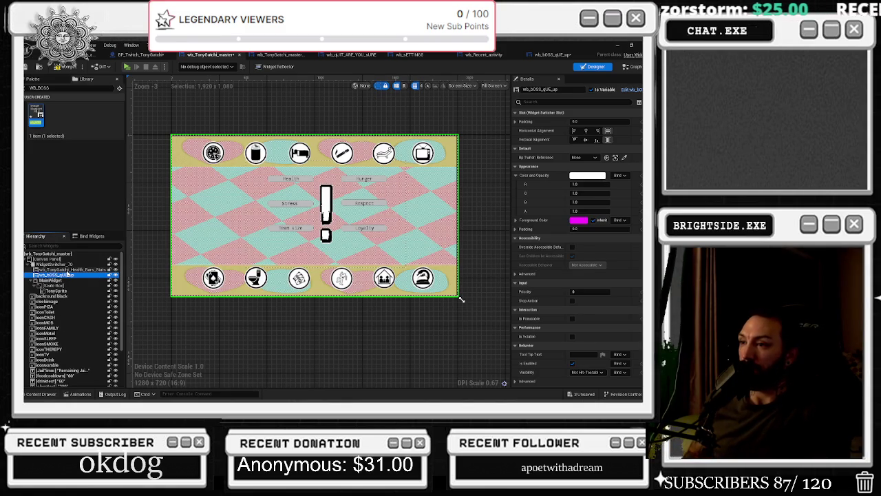
{"action": "left_click", "coordinate": [632, 66]}
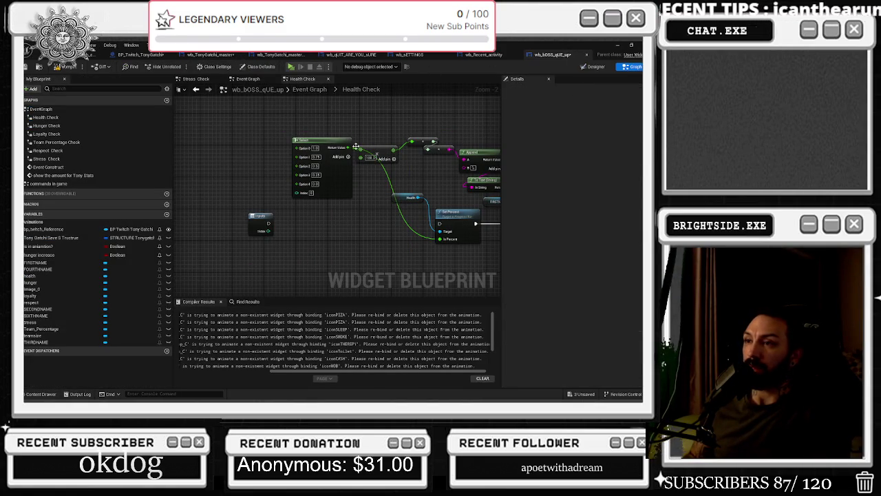
Step: Open the main Event Graph and move the Money Actual Valueamount node down-right toward SetText
{"action": "left_click", "coordinate": [257, 80]}
{"action": "left_click", "coordinate": [303, 79]}
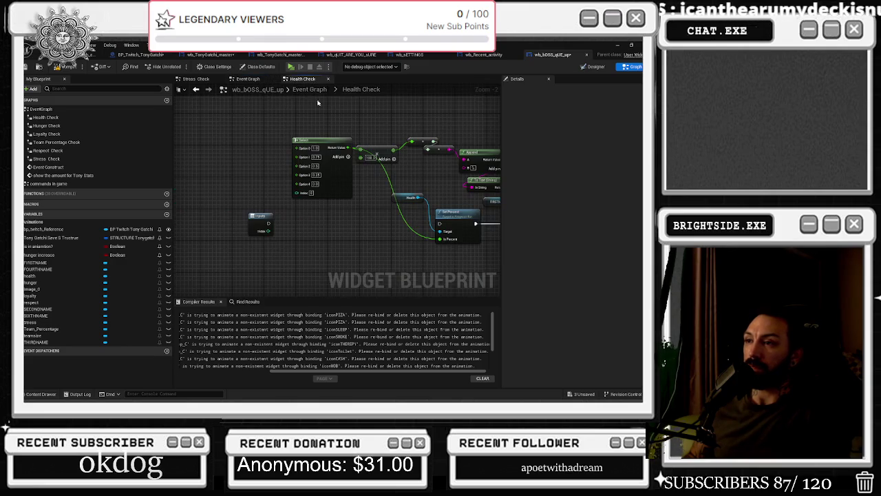
{"action": "left_click", "coordinate": [259, 81]}
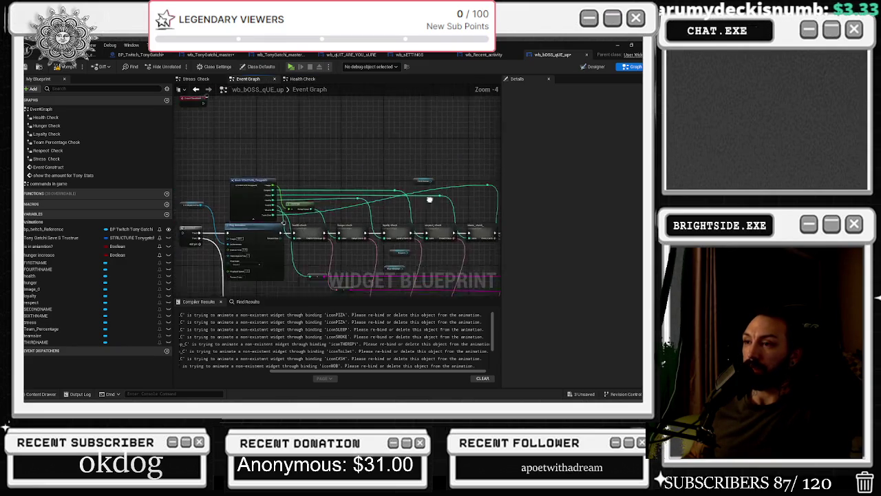
{"action": "scroll", "coordinate": [303, 214], "scroll_direction": "up", "scroll_amount": 4}
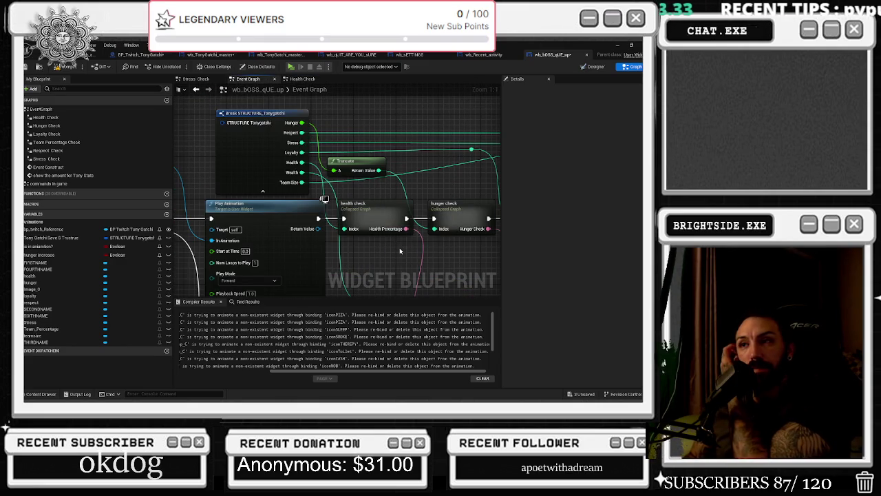
{"action": "mouse_move", "coordinate": [475, 254]}
{"action": "left_mouse_down"}
{"action": "mouse_move", "coordinate": [344, 251]}
{"action": "mouse_move", "coordinate": [275, 234]}
{"action": "mouse_move", "coordinate": [265, 181]}
{"action": "mouse_move", "coordinate": [253, 181]}
{"action": "left_mouse_up"}
{"action": "scroll", "coordinate": [321, 134], "scroll_direction": "down", "scroll_amount": 2}
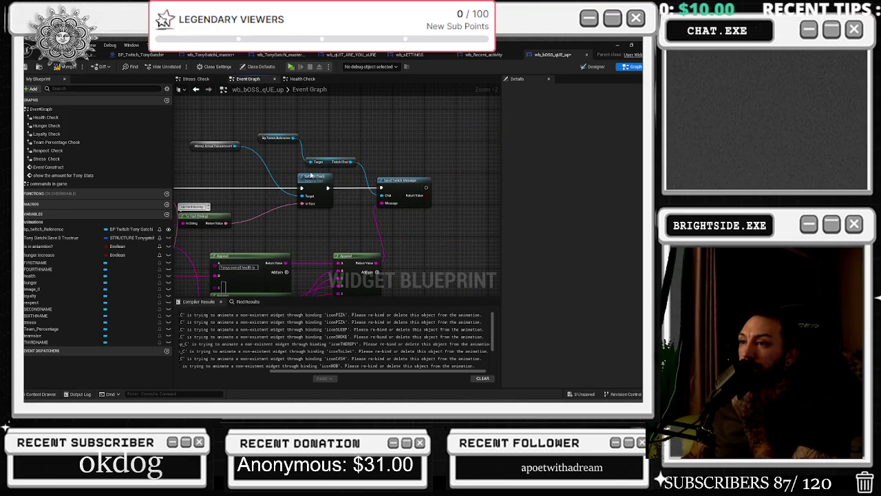
{"action": "left_click_drag", "start_coordinate": [311, 176], "coordinate": [323, 176]}
{"action": "mouse_move", "coordinate": [245, 151]}
{"action": "left_mouse_down"}
{"action": "mouse_move", "coordinate": [265, 170]}
{"action": "mouse_move", "coordinate": [335, 190]}
{"action": "left_mouse_up"}
{"action": "scroll", "coordinate": [265, 170], "scroll_direction": "up", "scroll_amount": 2}
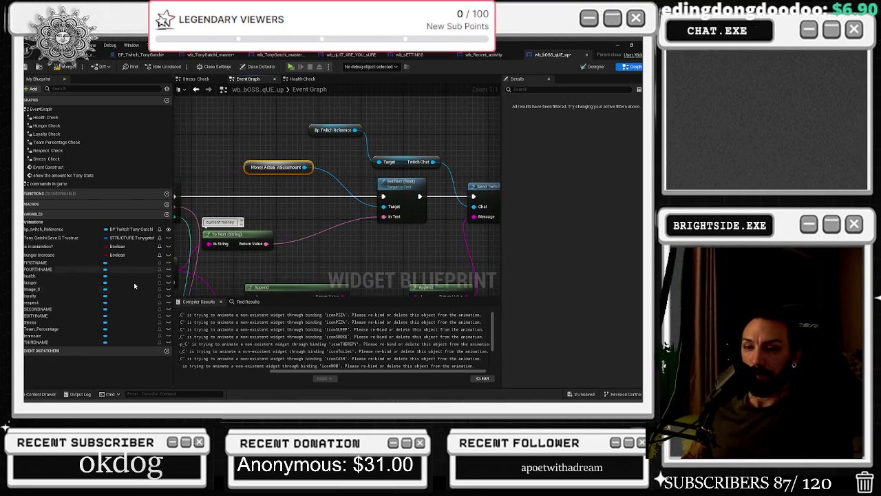
Step: Search variables for 'MONEY', add a Confirmation Money getter, wire it to SetText's target, and place it left
{"action": "left_click", "coordinate": [74, 89]}
{"action": "type", "text": "MONEY"}
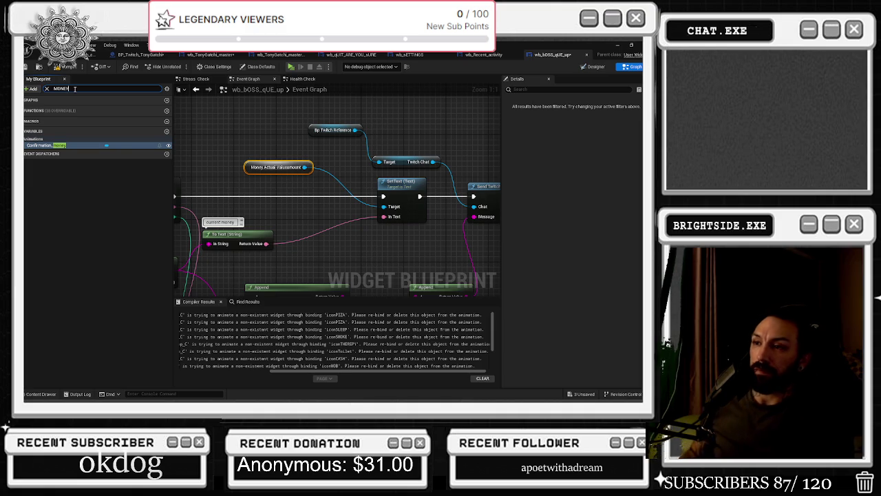
{"action": "mouse_move", "coordinate": [41, 148]}
{"action": "left_mouse_down"}
{"action": "mouse_move", "coordinate": [307, 183]}
{"action": "mouse_move", "coordinate": [382, 203]}
{"action": "mouse_move", "coordinate": [329, 169]}
{"action": "mouse_move", "coordinate": [385, 207]}
{"action": "mouse_move", "coordinate": [380, 199]}
{"action": "left_mouse_up"}
{"action": "left_click_drag", "start_coordinate": [305, 167], "coordinate": [383, 207]}
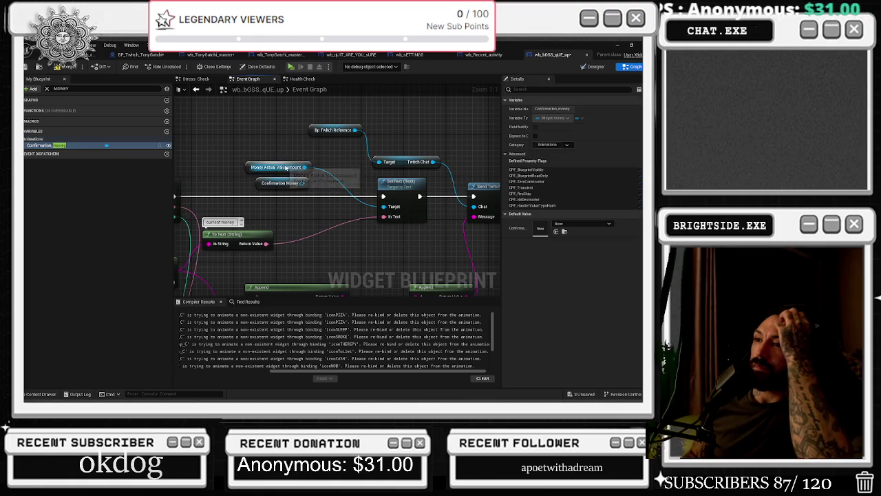
{"action": "left_click_drag", "start_coordinate": [255, 192], "coordinate": [214, 192]}
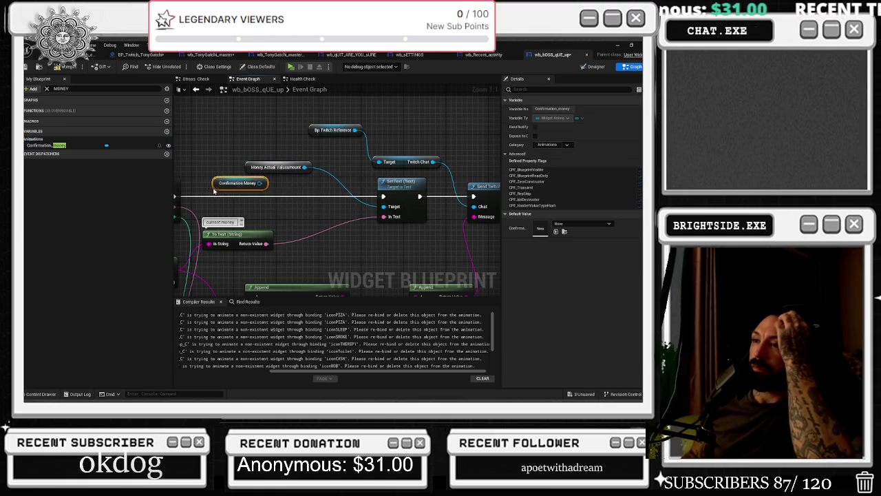
Step: Survey the graph around SetText, Send Twitch Message and the health, hunger and loyalty checks
{"action": "left_click_drag", "start_coordinate": [379, 136], "coordinate": [367, 115]}
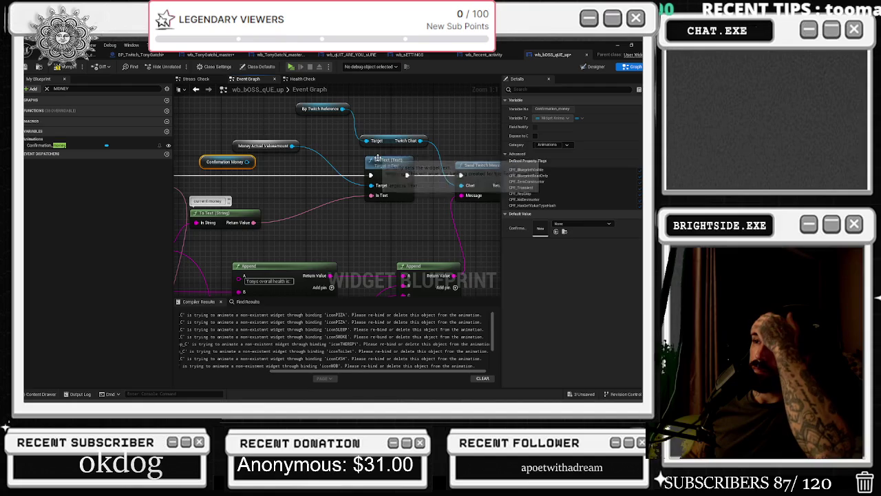
{"action": "left_click", "coordinate": [346, 167]}
{"action": "left_click_drag", "start_coordinate": [387, 176], "coordinate": [307, 199]}
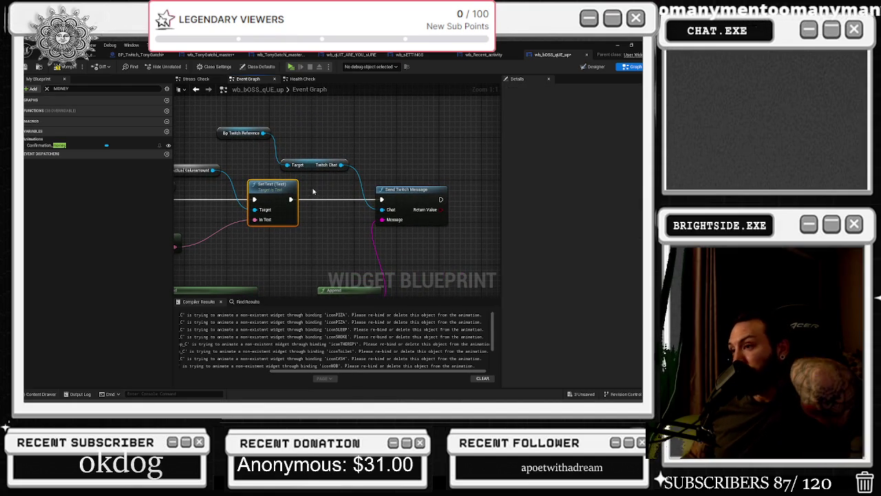
{"action": "left_click_drag", "start_coordinate": [327, 183], "coordinate": [492, 179]}
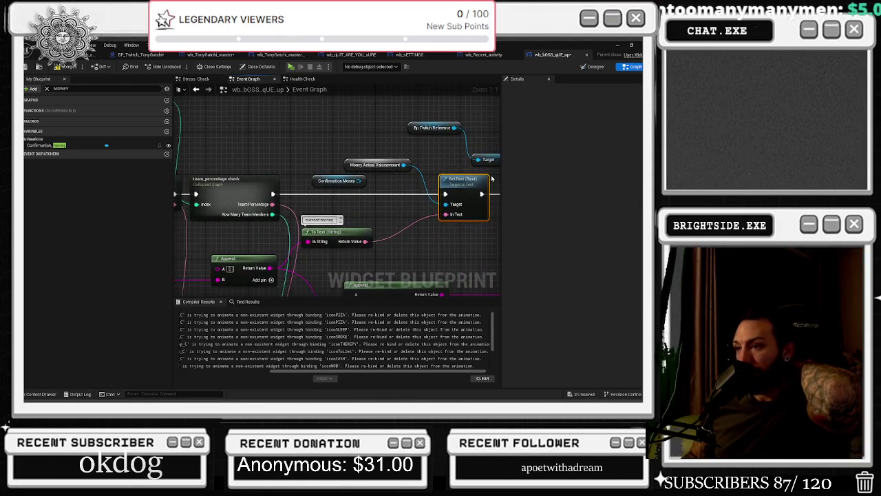
{"action": "left_click_drag", "start_coordinate": [323, 233], "coordinate": [368, 223]}
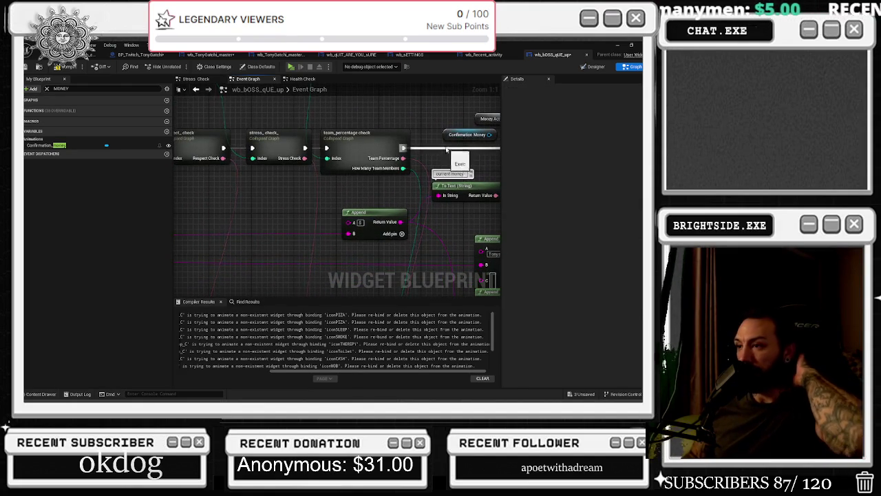
{"action": "left_click_drag", "start_coordinate": [482, 141], "coordinate": [212, 187]}
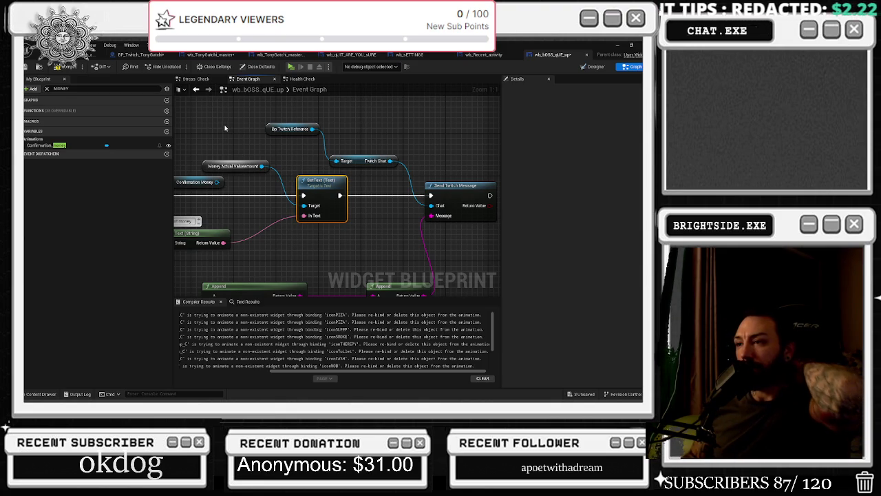
{"action": "mouse_move", "coordinate": [242, 140]}
{"action": "left_mouse_down"}
{"action": "mouse_move", "coordinate": [340, 137]}
{"action": "mouse_move", "coordinate": [329, 133]}
{"action": "mouse_move", "coordinate": [451, 115]}
{"action": "left_mouse_up"}
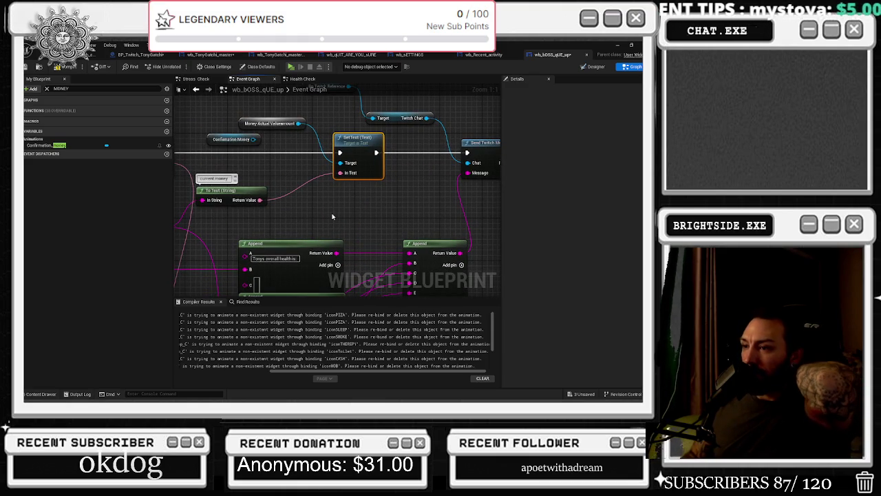
{"action": "mouse_move", "coordinate": [332, 216]}
{"action": "left_mouse_down"}
{"action": "mouse_move", "coordinate": [398, 158]}
{"action": "mouse_move", "coordinate": [238, 262]}
{"action": "mouse_move", "coordinate": [256, 275]}
{"action": "mouse_move", "coordinate": [368, 250]}
{"action": "mouse_move", "coordinate": [402, 262]}
{"action": "mouse_move", "coordinate": [371, 227]}
{"action": "mouse_move", "coordinate": [248, 206]}
{"action": "mouse_move", "coordinate": [208, 187]}
{"action": "left_mouse_up"}
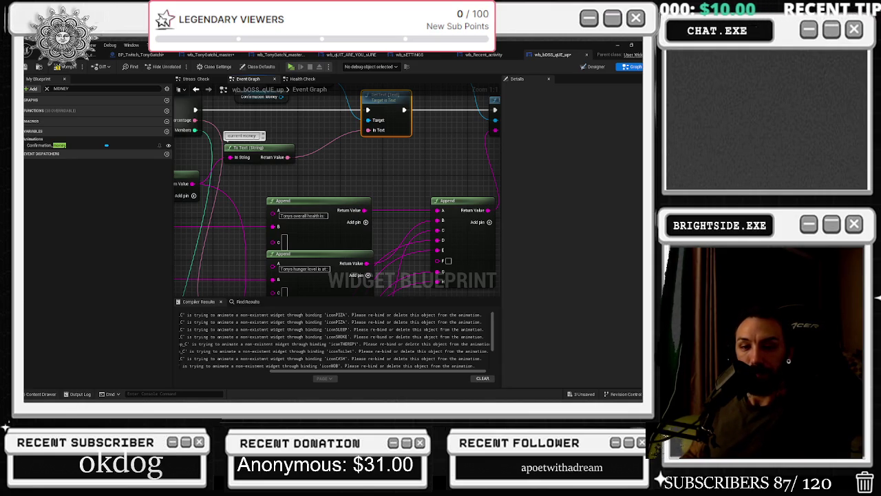
Step: Review inside the collapsed Health Check graph, then return to the Event Graph and the Designer layout
{"action": "scroll", "coordinate": [407, 165], "scroll_direction": "down", "scroll_amount": 2}
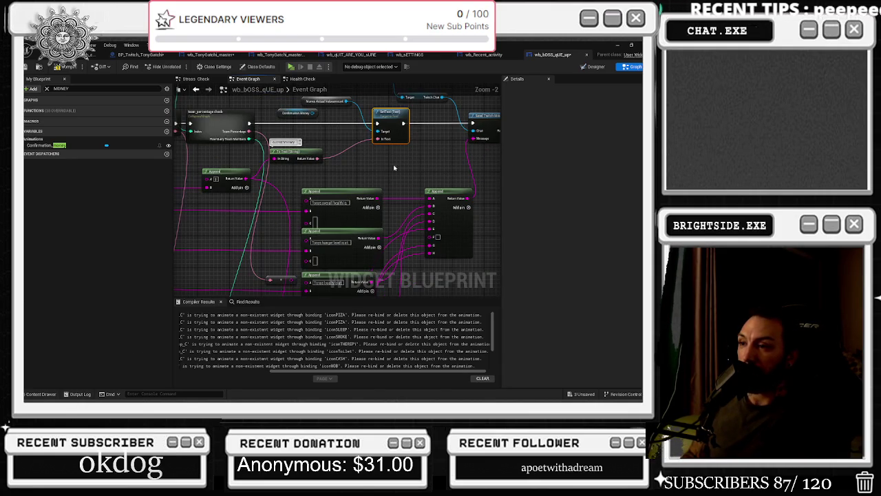
{"action": "left_click_drag", "start_coordinate": [335, 206], "coordinate": [340, 202]}
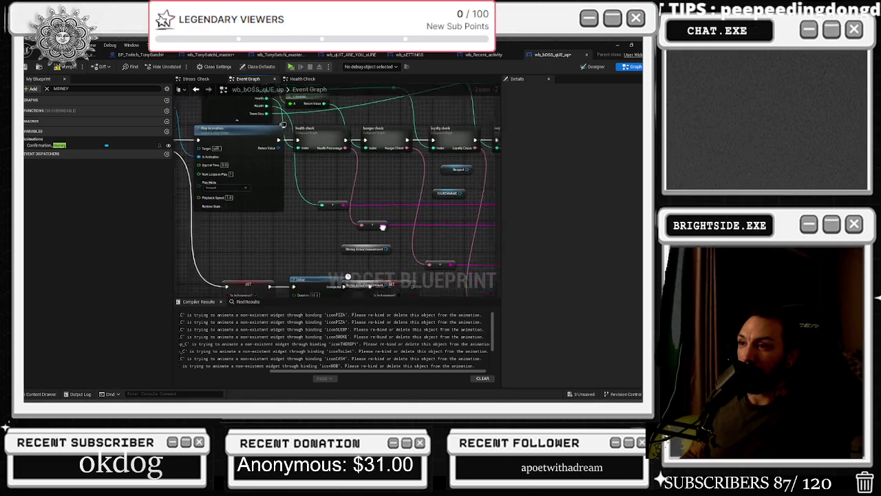
{"action": "double_click", "coordinate": [340, 158]}
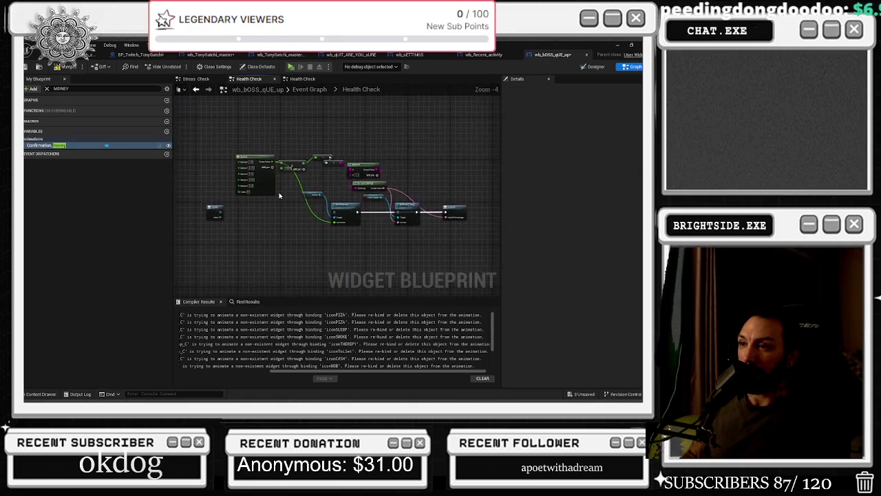
{"action": "scroll", "coordinate": [285, 190], "scroll_direction": "up", "scroll_amount": 2}
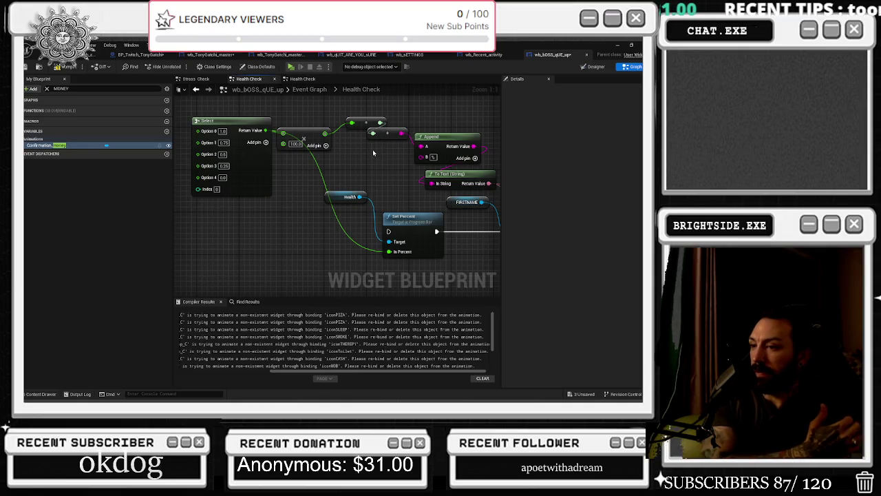
{"action": "scroll", "coordinate": [373, 149], "scroll_direction": "down", "scroll_amount": 6}
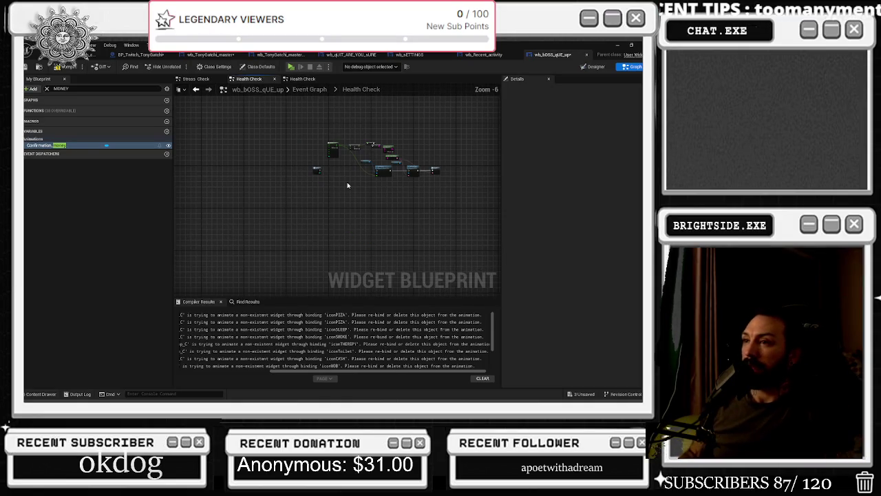
{"action": "left_click", "coordinate": [310, 90]}
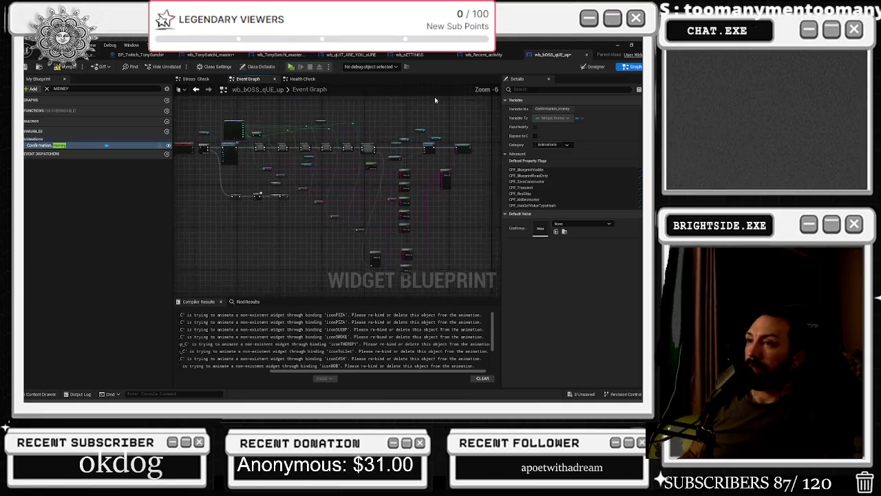
{"action": "left_click", "coordinate": [596, 66]}
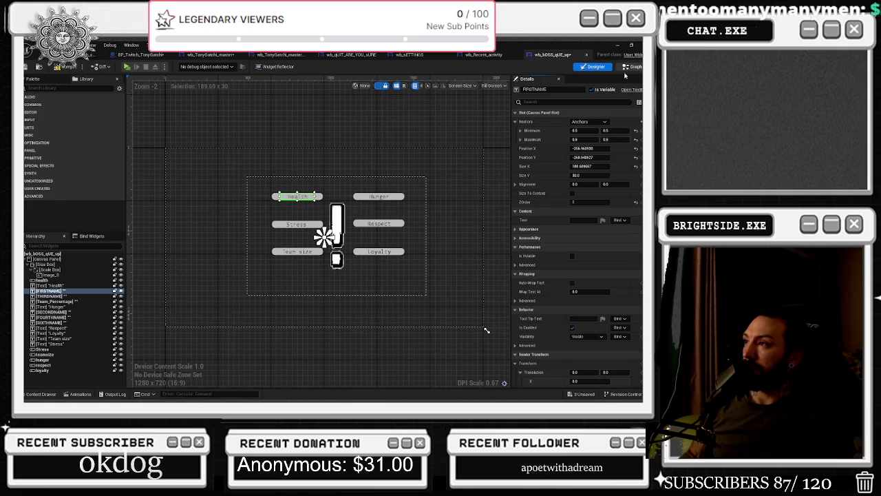
Step: Back in Designer, set the FIRSTNAME text block's Text to 'BNC'
{"action": "left_click", "coordinate": [632, 66]}
{"action": "scroll", "coordinate": [181, 180], "scroll_direction": "up", "scroll_amount": 5}
{"action": "scroll", "coordinate": [344, 165], "scroll_direction": "down", "scroll_amount": 5}
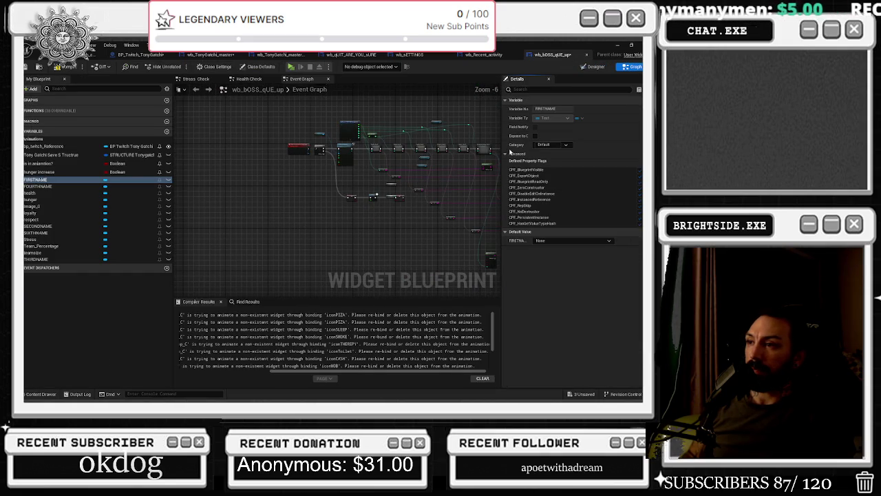
{"action": "left_click", "coordinate": [596, 66]}
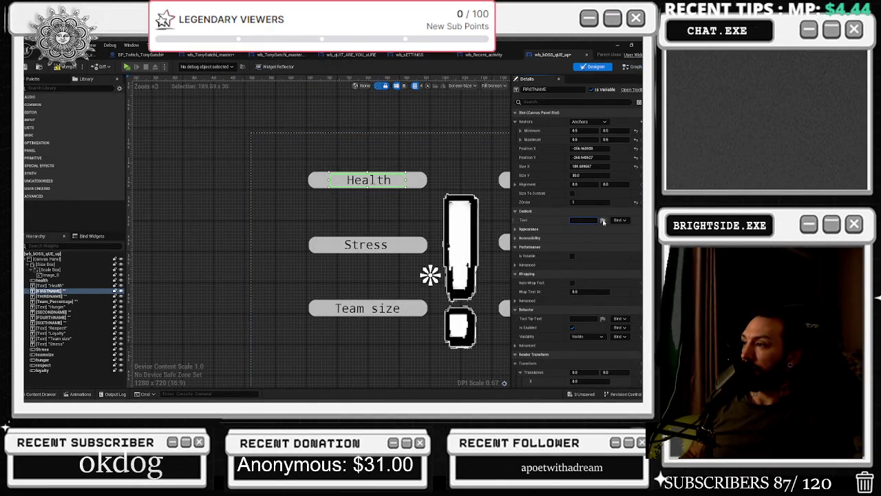
{"action": "left_click", "coordinate": [620, 220]}
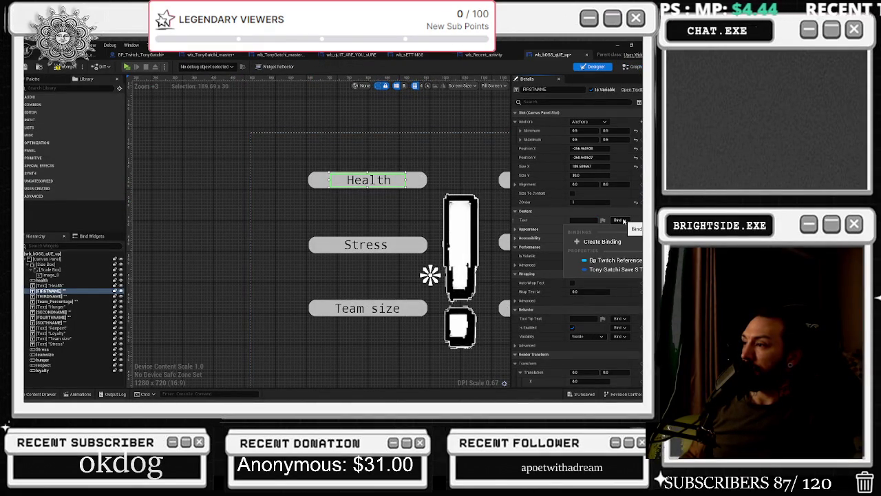
{"action": "left_click", "coordinate": [584, 220]}
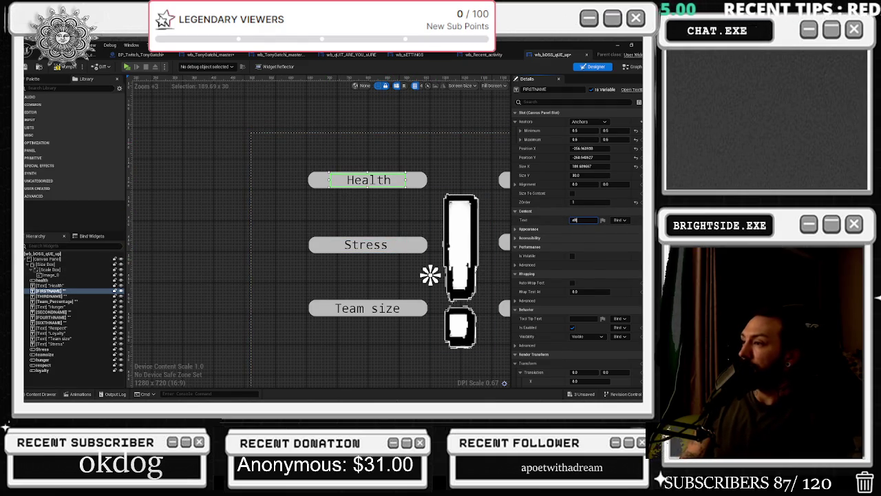
{"action": "type", "text": "BNC"}
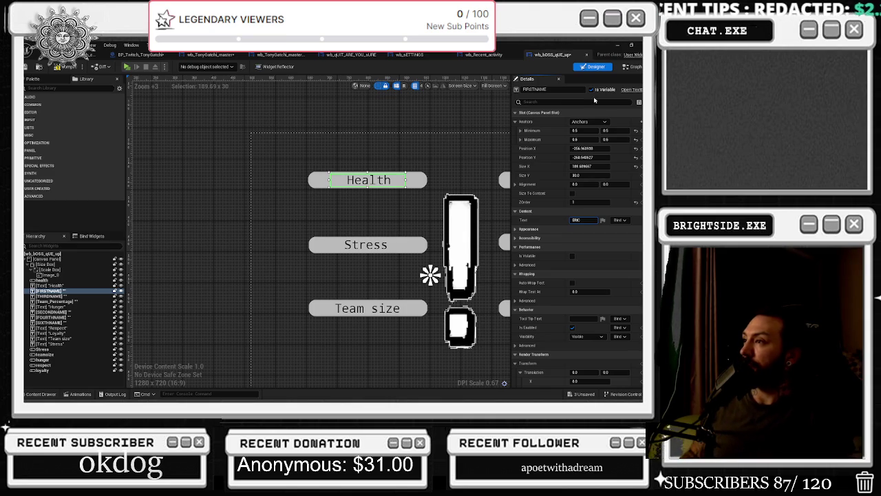
{"action": "left_click", "coordinate": [590, 122]}
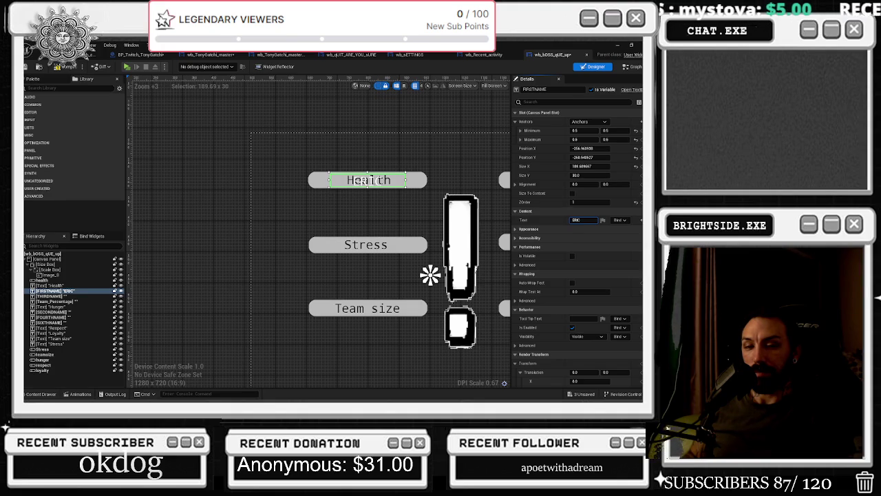
Step: Open the widget's right-click context menu and dismiss it with Escape
{"action": "scroll", "coordinate": [430, 275], "scroll_direction": "down", "scroll_amount": 3}
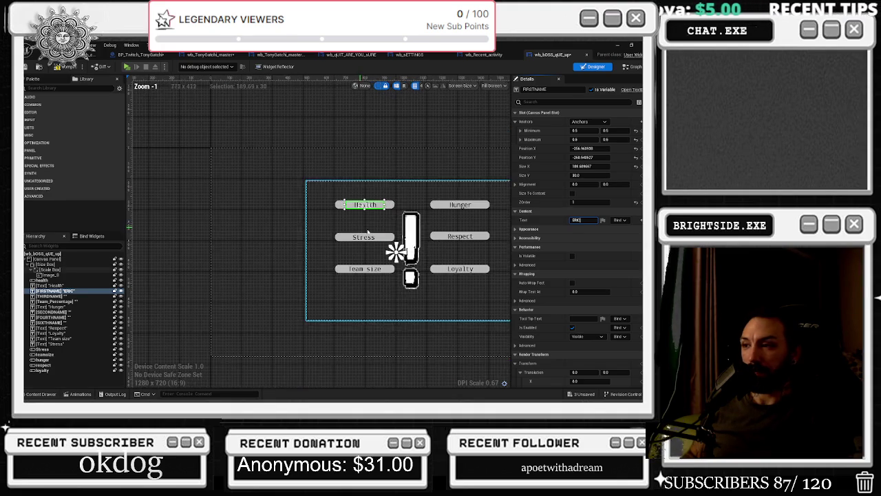
{"action": "right_click", "coordinate": [490, 204]}
{"action": "scroll", "coordinate": [455, 214], "scroll_direction": "up", "scroll_amount": 2}
{"action": "key", "text": "Escape"}
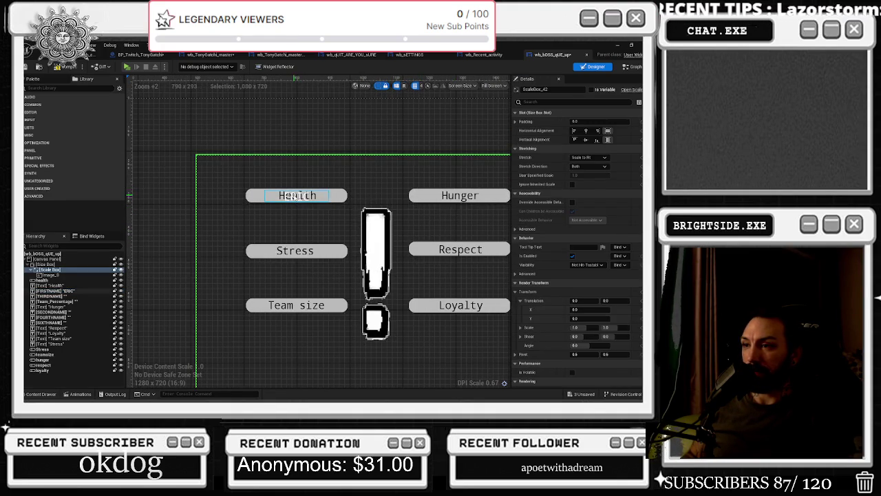
Step: Empty FIRSTNAME's text, then clear the Health label and delete its text block
{"action": "left_click", "coordinate": [575, 219]}
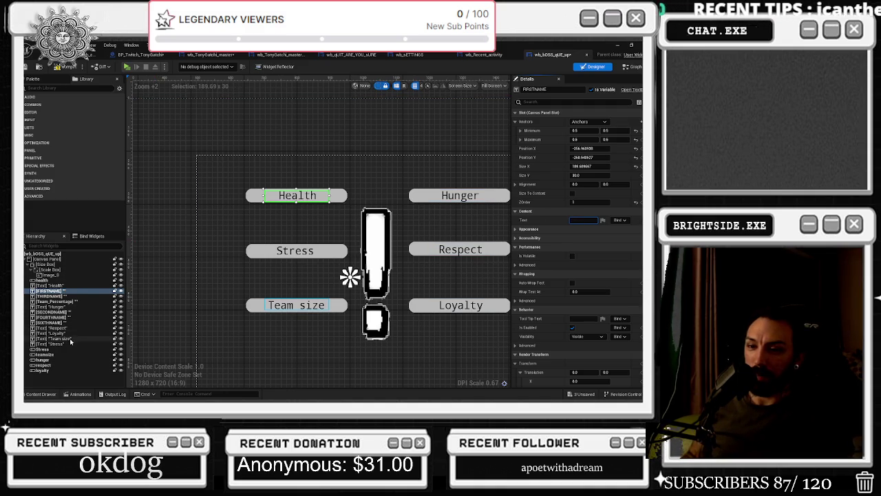
{"action": "left_click", "coordinate": [66, 286]}
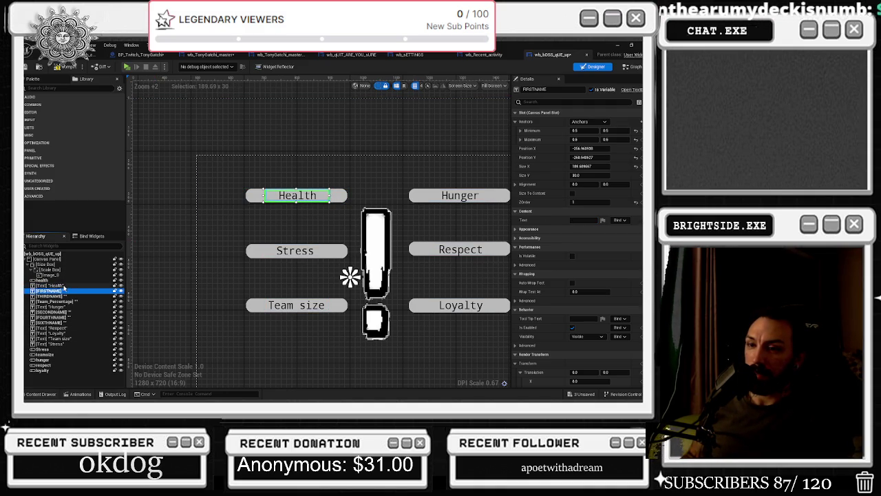
{"action": "left_click", "coordinate": [578, 220]}
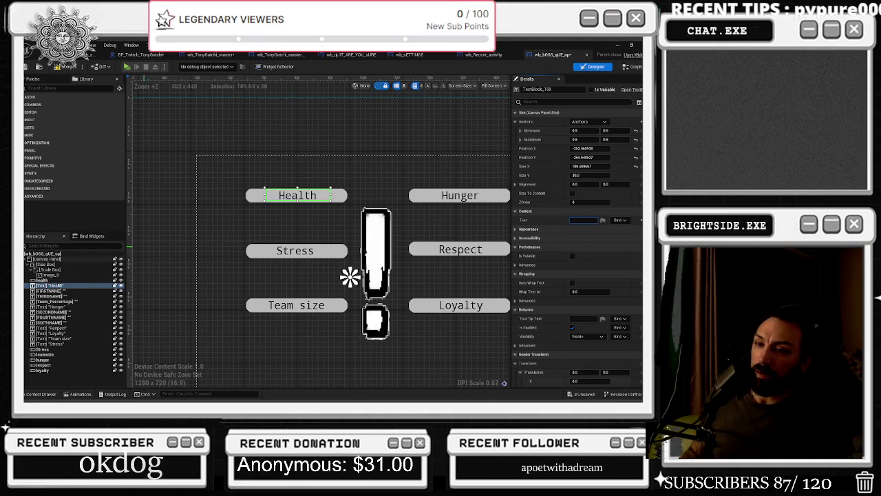
{"action": "left_click", "coordinate": [58, 290]}
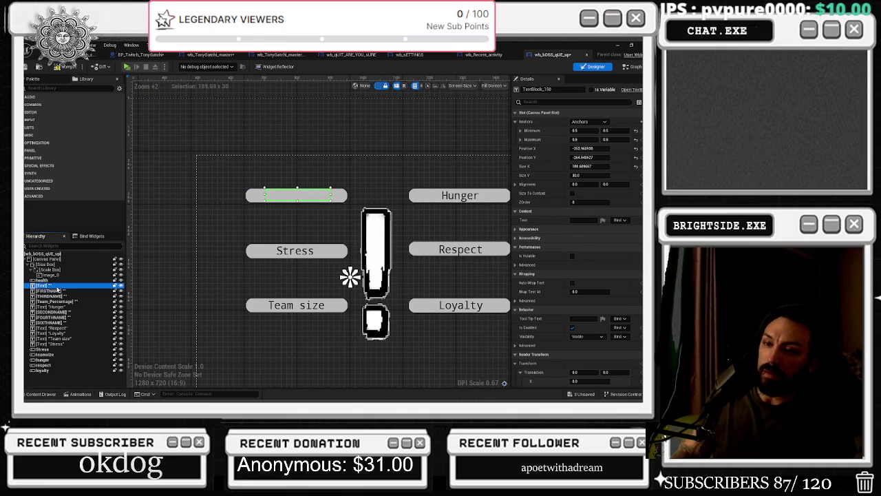
{"action": "key", "text": "Delete"}
Step: Inspect the THIRDNAME, FIRSTNAME, SECONDNAME and SIXTHNAME text blocks in the Hierarchy
{"action": "left_click", "coordinate": [58, 291]}
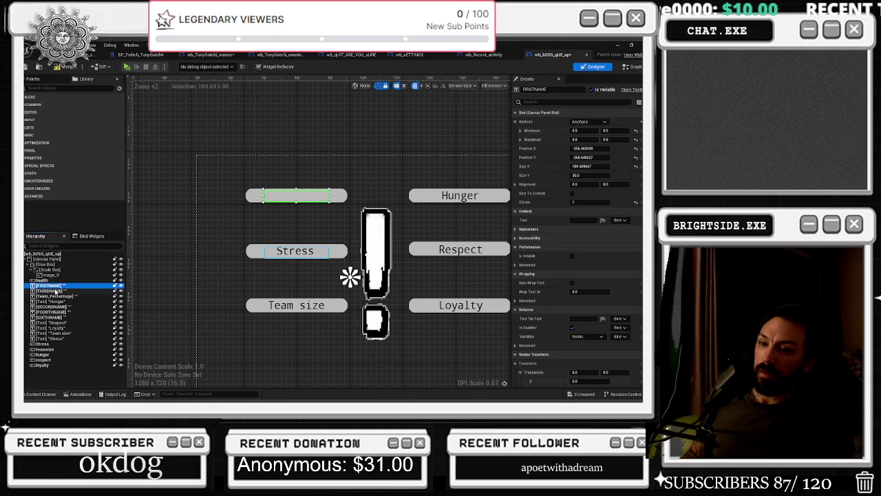
{"action": "left_click", "coordinate": [52, 286]}
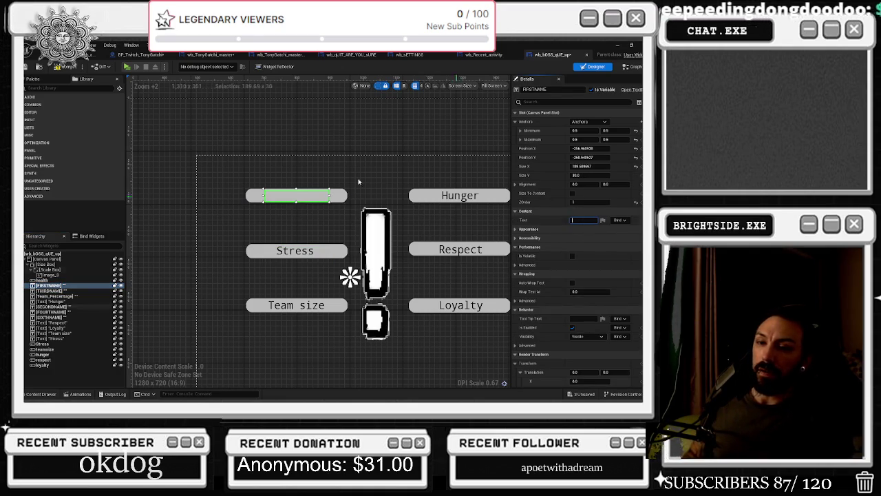
{"action": "left_click", "coordinate": [67, 291]}
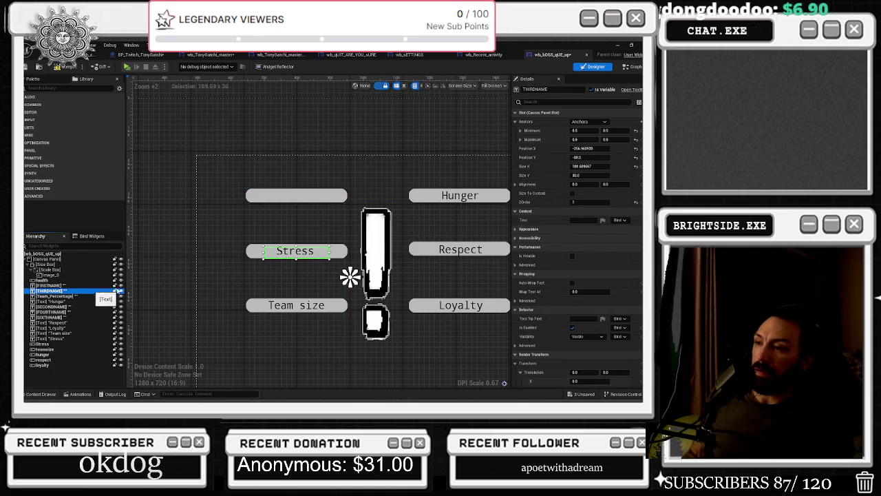
{"action": "left_click", "coordinate": [582, 220]}
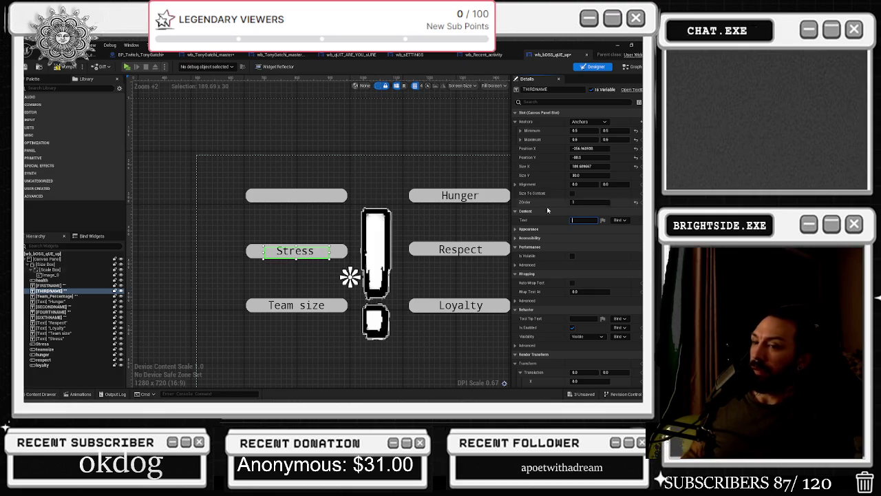
{"action": "left_click", "coordinate": [121, 290]}
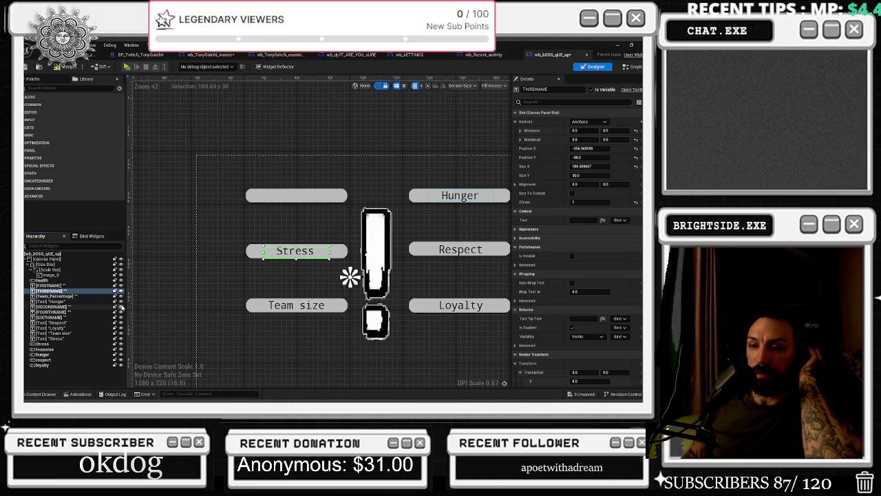
{"action": "left_click", "coordinate": [75, 306]}
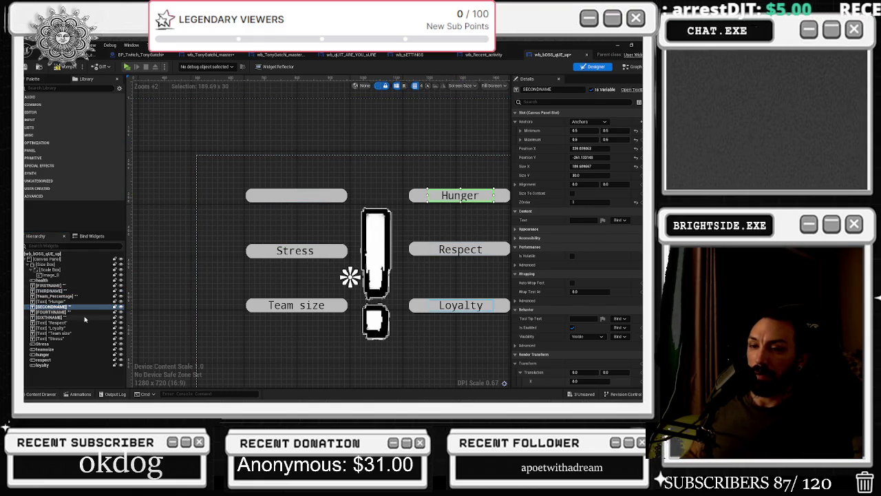
{"action": "left_click", "coordinate": [79, 317]}
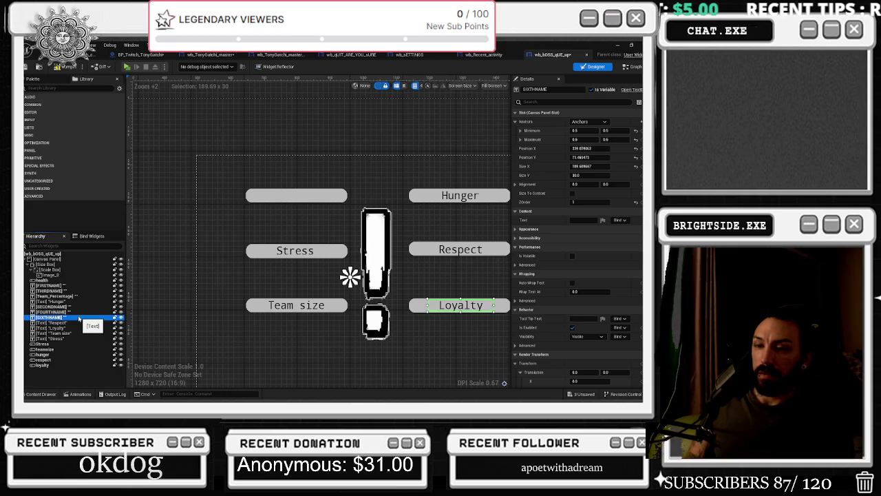
Step: Step through the Hierarchy list and settle on the Hunger text block
{"action": "key", "text": "Down"}
{"action": "key", "text": "Down"}
{"action": "key", "text": "Down"}
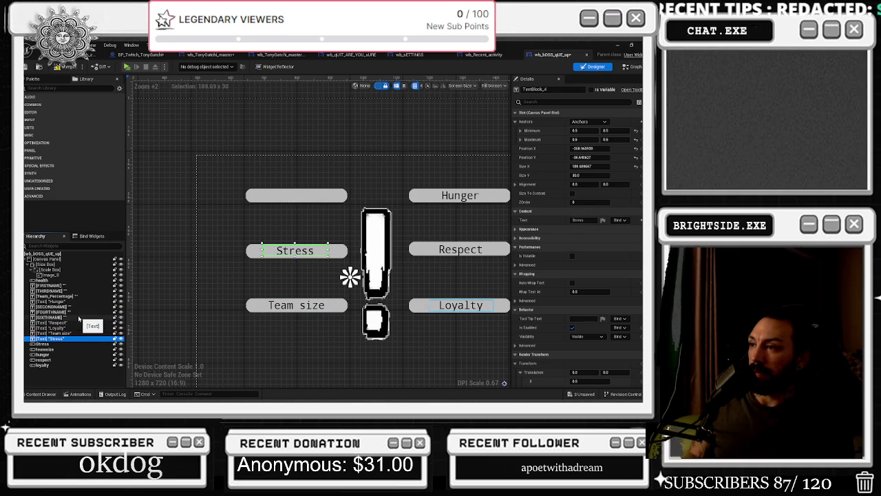
{"action": "key", "text": "Down"}
{"action": "key", "text": "Down"}
{"action": "key", "text": "Down"}
{"action": "key", "text": "Up"}
{"action": "key", "text": "Up"}
{"action": "key", "text": "Up"}
{"action": "key", "text": "Up"}
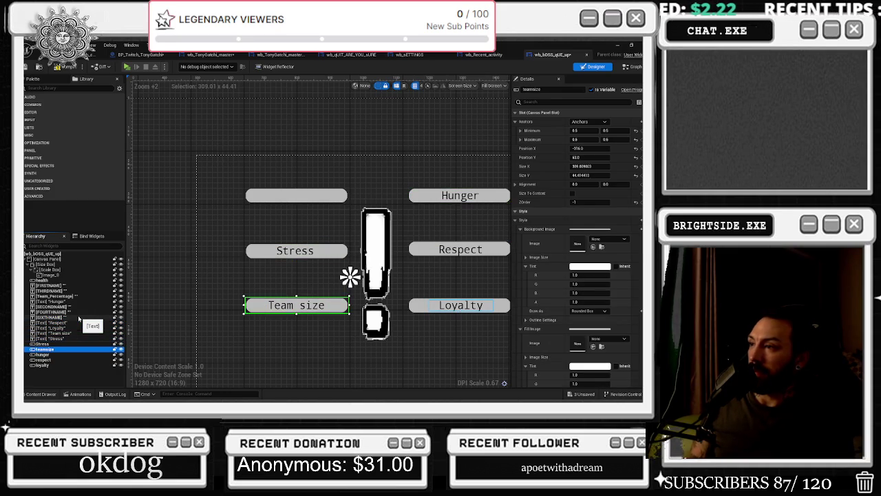
{"action": "key", "text": "Up"}
{"action": "key", "text": "Up"}
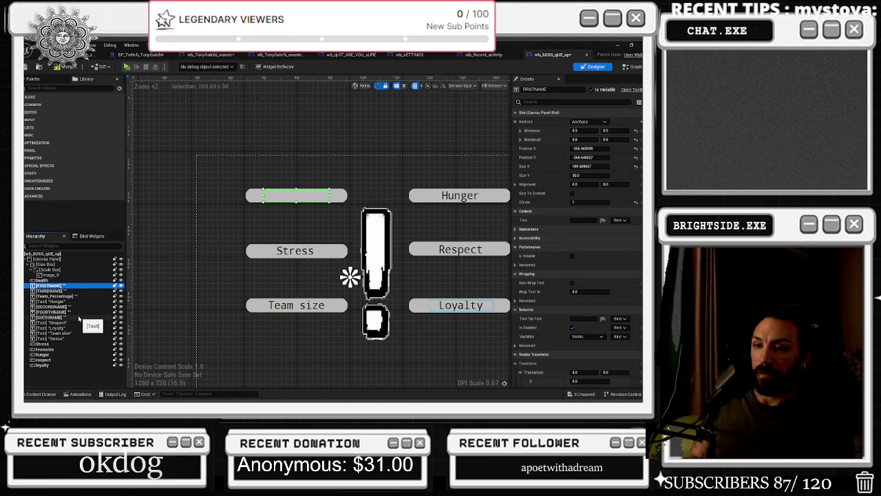
{"action": "key", "text": "Down"}
{"action": "key", "text": "Down"}
{"action": "key", "text": "Down"}
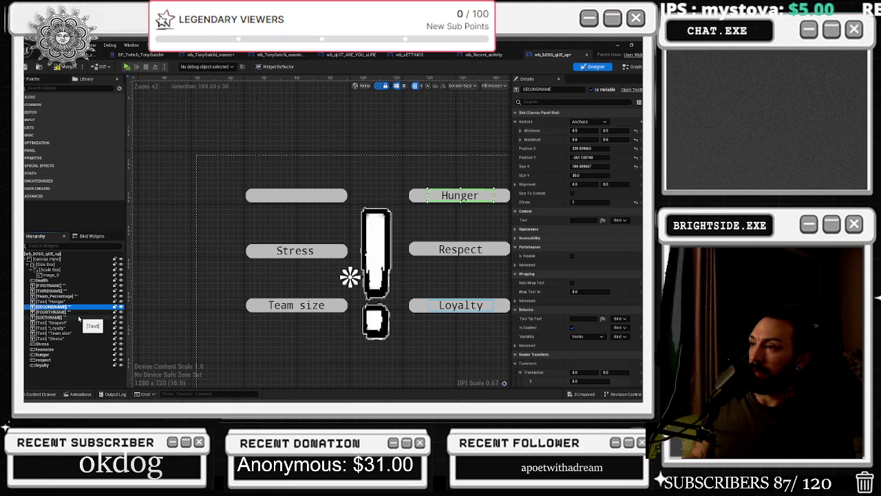
{"action": "key", "text": "Up"}
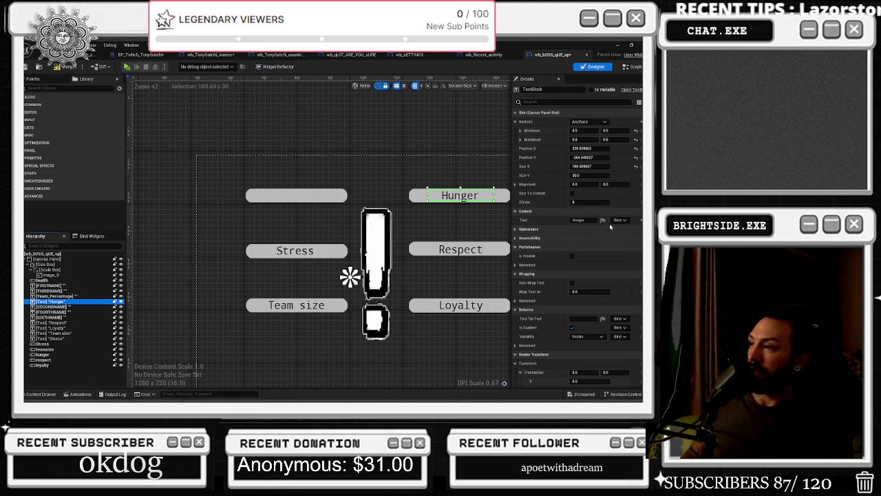
Step: Clear the Hunger text, tick Is Variable, and rename the block SECOND BLOCK
{"action": "left_click", "coordinate": [582, 219]}
{"action": "key", "text": "BackSpace"}
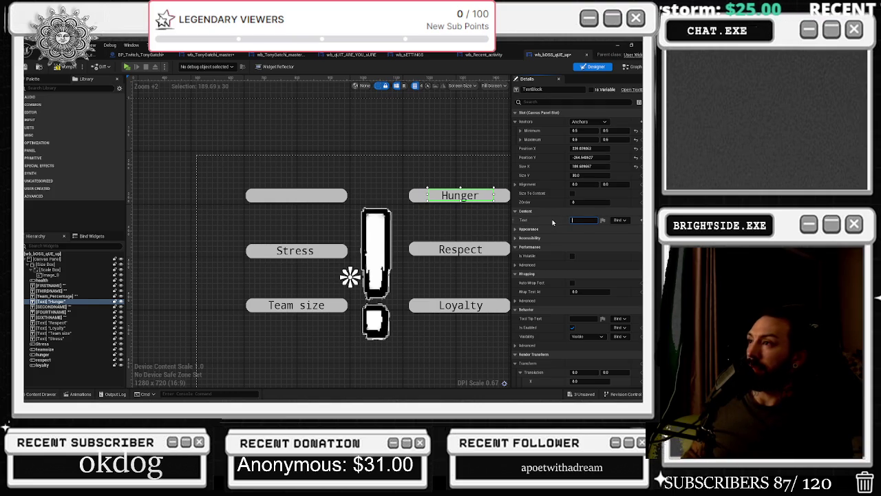
{"action": "left_click", "coordinate": [591, 90]}
{"action": "left_click", "coordinate": [528, 89]}
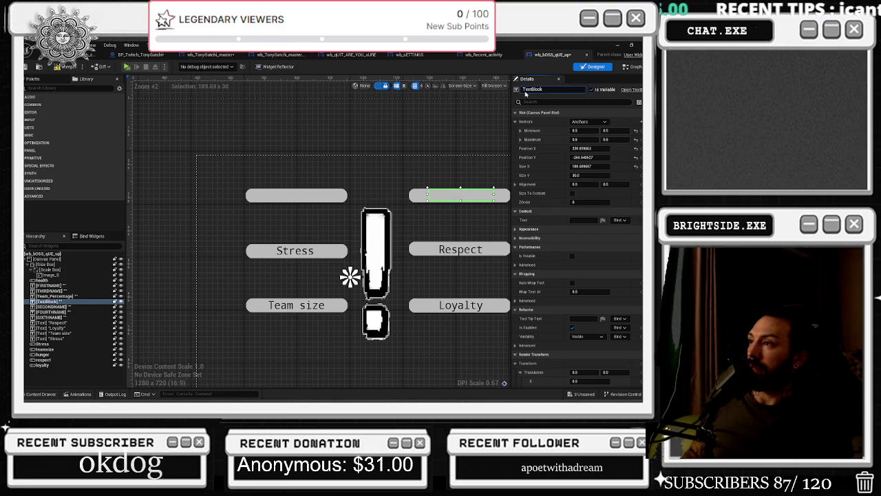
{"action": "type", "text": "SECO"}
{"action": "type", "text": "ND BLOCK"}
{"action": "key", "text": "Return"}
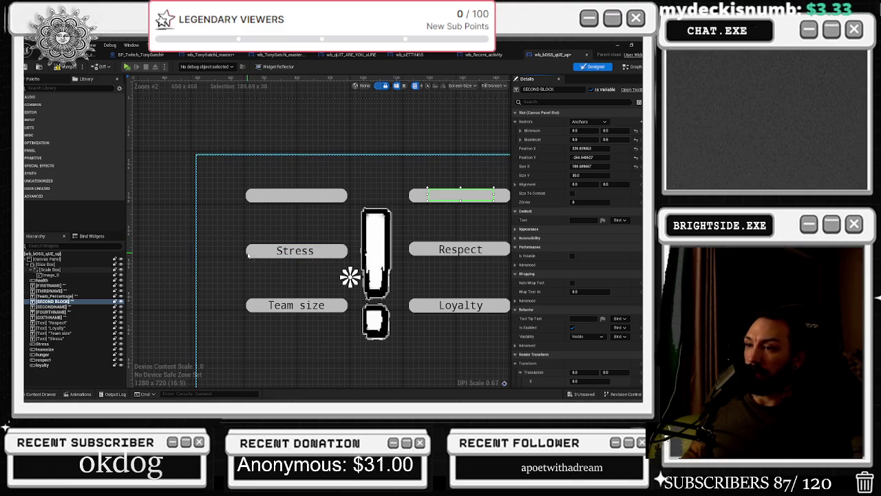
{"action": "left_click", "coordinate": [75, 307]}
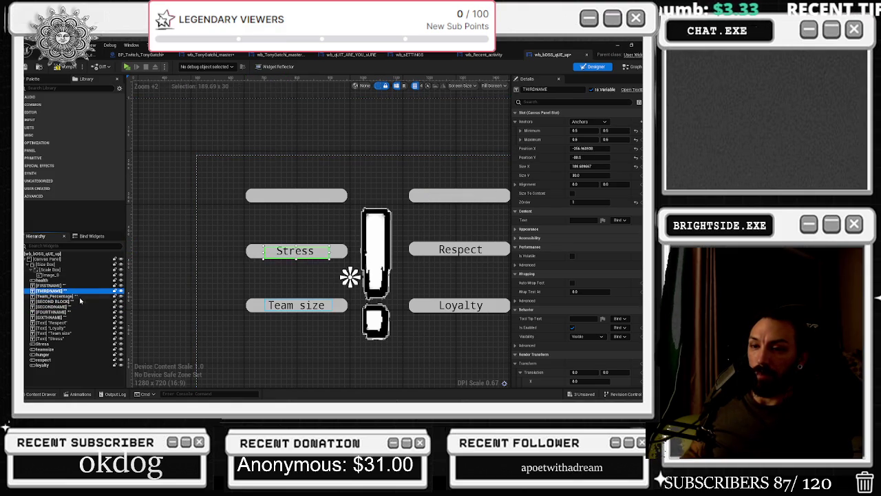
{"action": "left_click", "coordinate": [69, 296]}
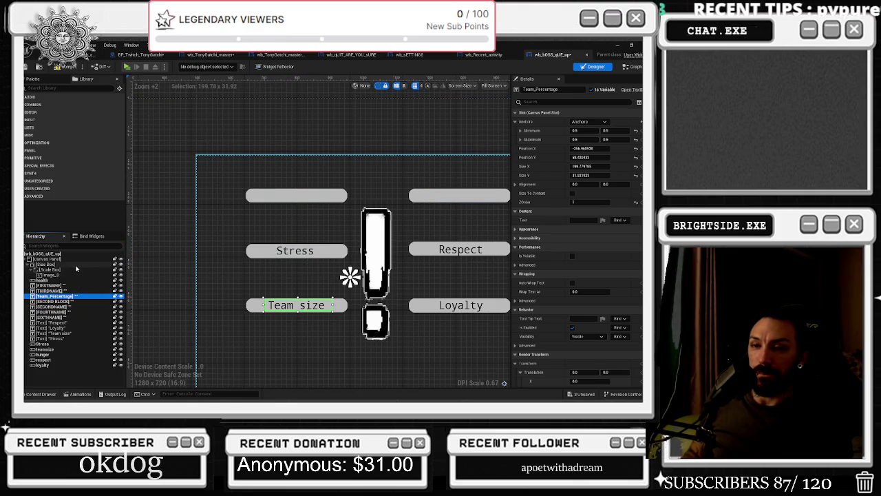
{"action": "left_click", "coordinate": [62, 338]}
{"action": "left_click", "coordinate": [67, 334], "text": "ctrl"}
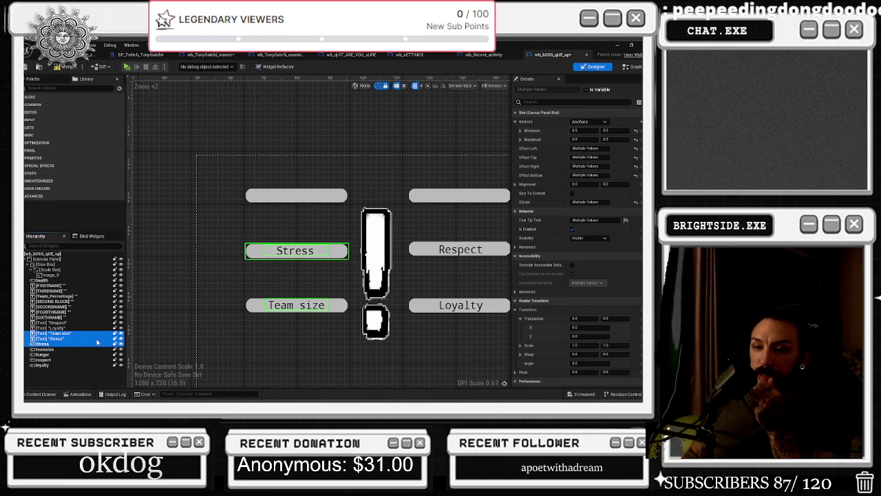
{"action": "scroll", "coordinate": [460, 238], "scroll_direction": "down", "scroll_amount": 3}
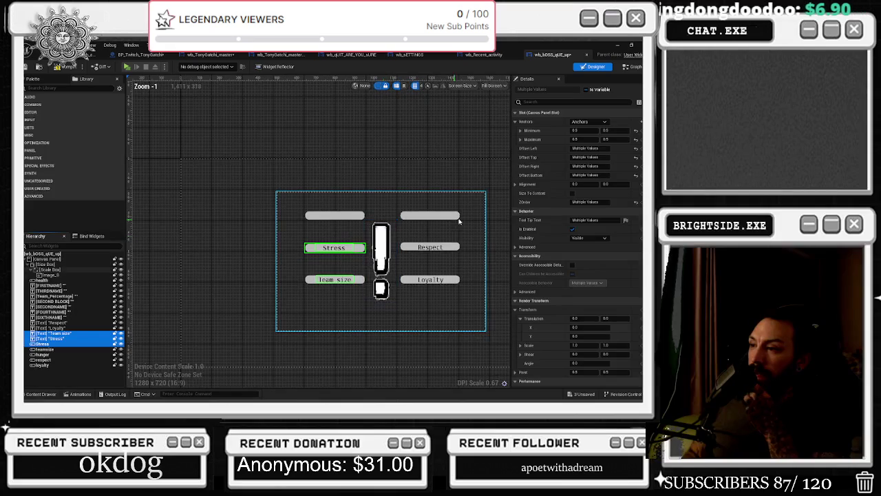
{"action": "scroll", "coordinate": [459, 238], "scroll_direction": "up", "scroll_amount": 2}
{"action": "left_click", "coordinate": [373, 217]}
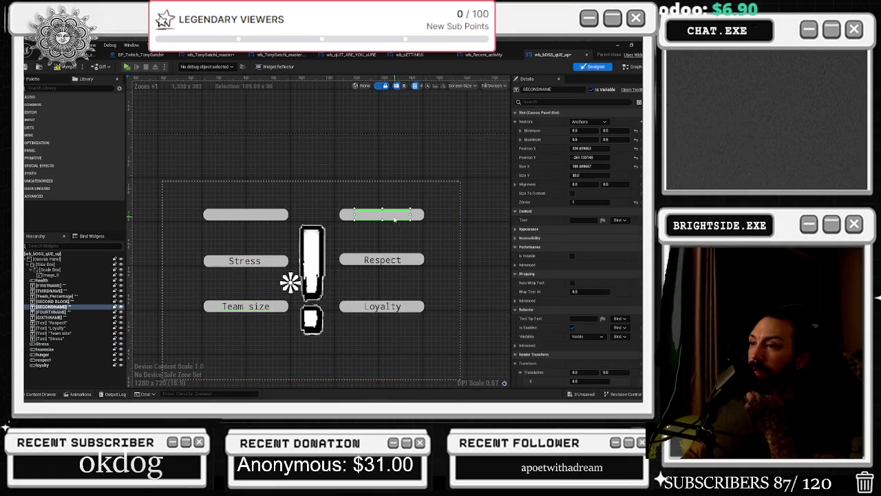
{"action": "left_click", "coordinate": [345, 215]}
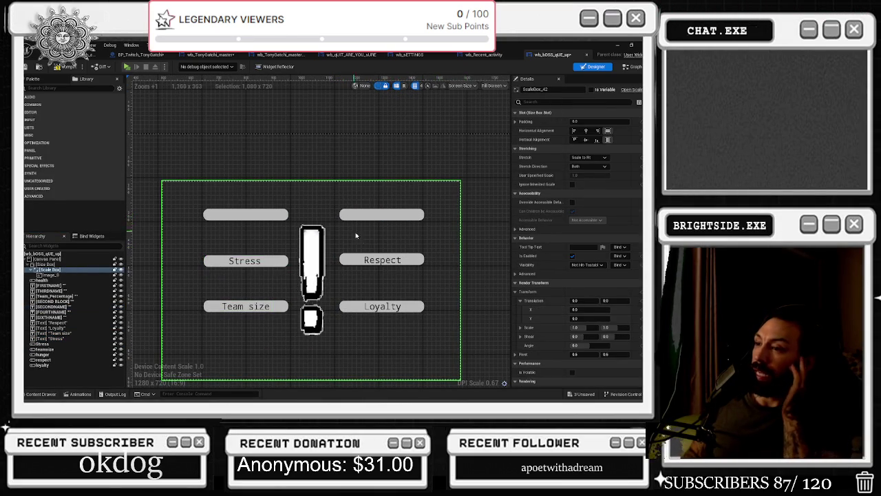
{"action": "left_click", "coordinate": [226, 260]}
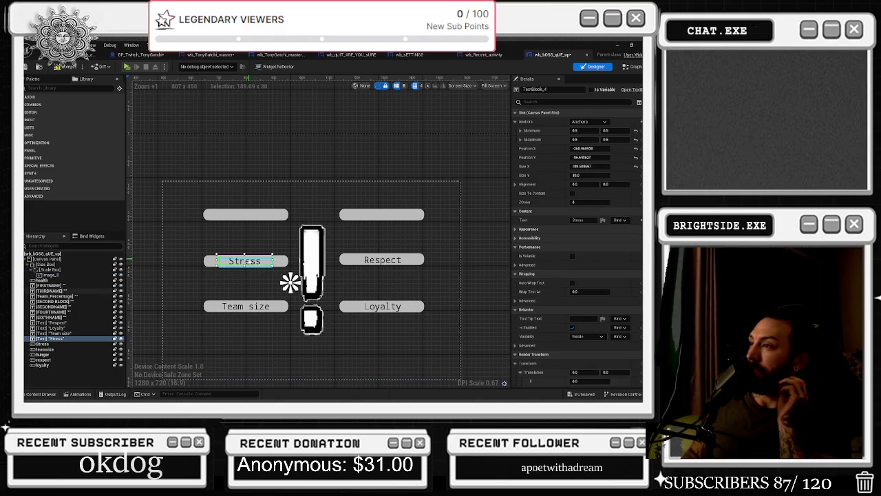
{"action": "left_click", "coordinate": [380, 268]}
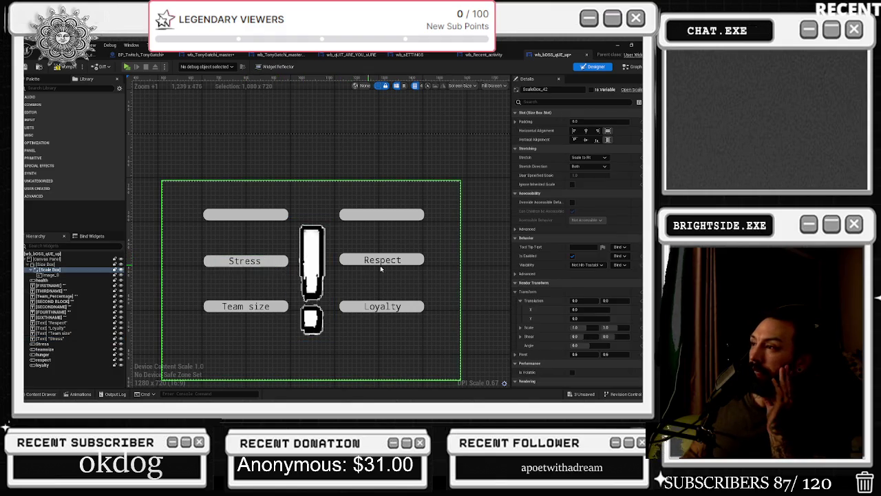
{"action": "left_click", "coordinate": [373, 264]}
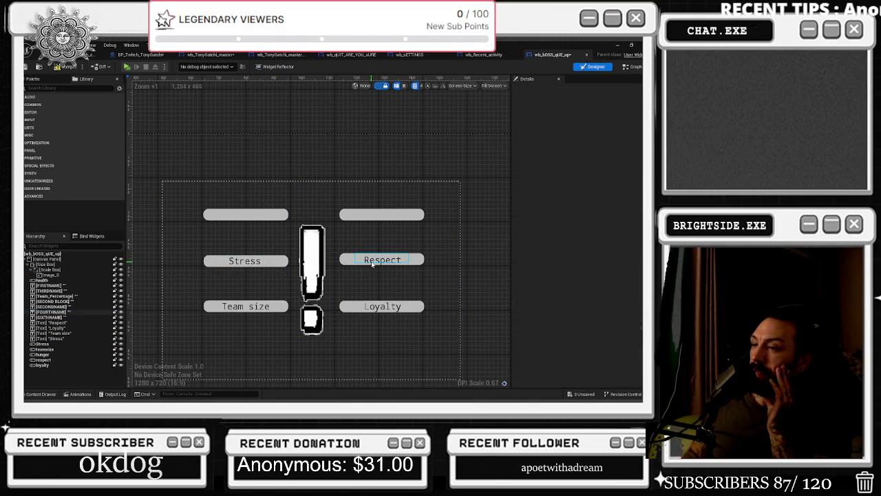
{"action": "left_click", "coordinate": [377, 262]}
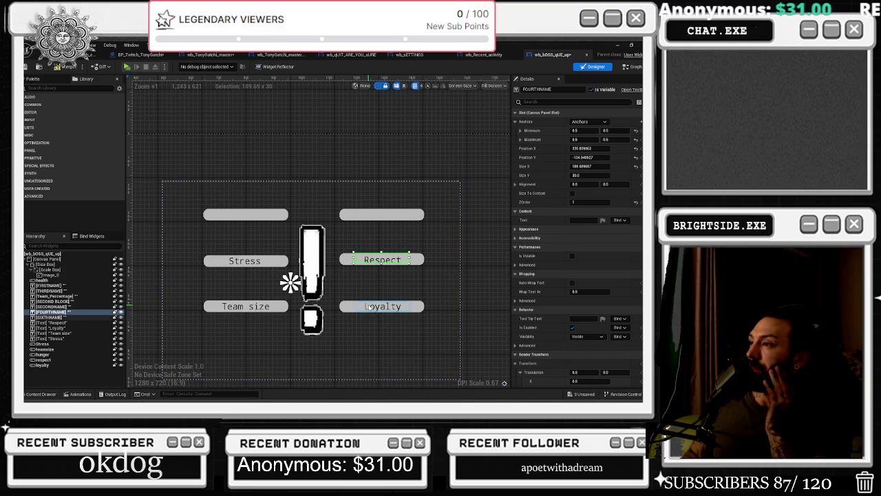
{"action": "left_click", "coordinate": [389, 307]}
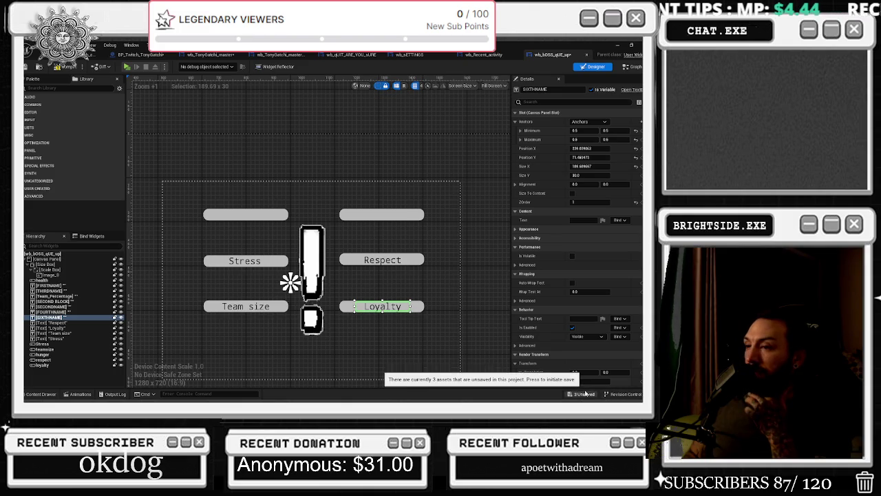
Step: Compile the boss pop-up widget and toggle Is Variable on the Stress text block
{"action": "left_click", "coordinate": [58, 67]}
{"action": "left_click", "coordinate": [245, 262]}
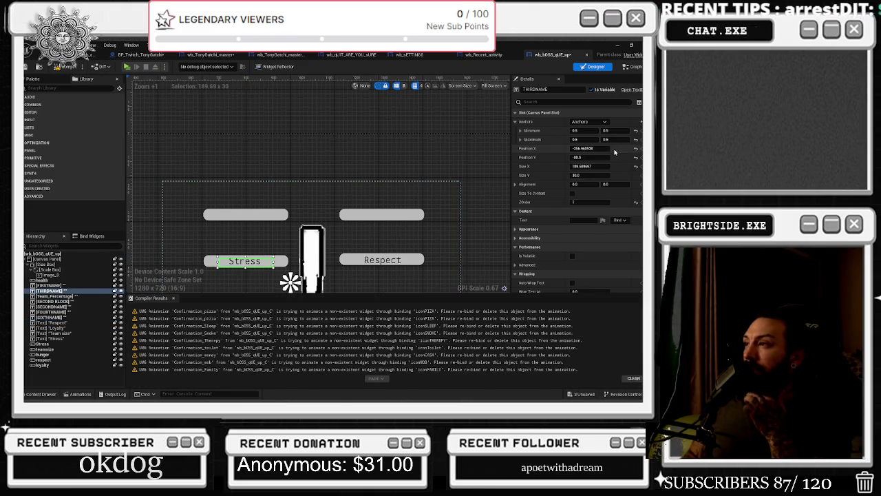
{"action": "left_click", "coordinate": [592, 90]}
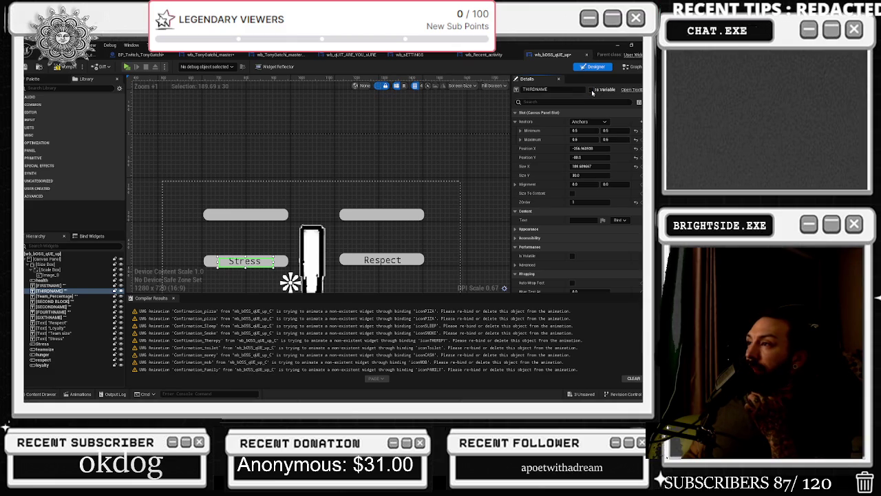
{"action": "scroll", "coordinate": [511, 347], "scroll_direction": "down", "scroll_amount": 2}
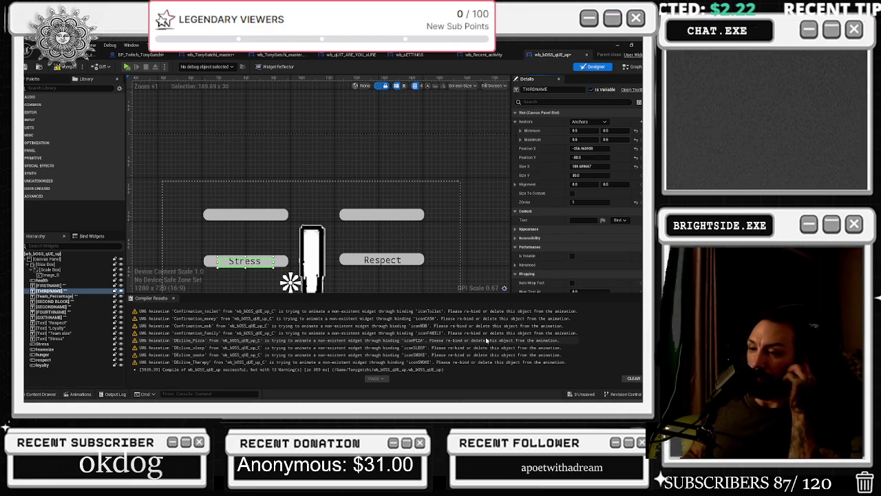
Step: Review the 13-warning compile summary, recompile to save, and switch to the Twitch browser
{"action": "left_click", "coordinate": [285, 369]}
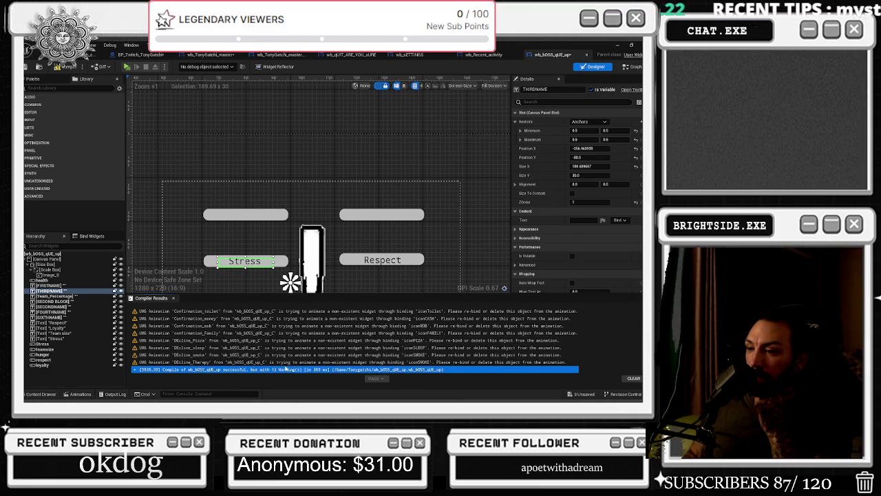
{"action": "left_click", "coordinate": [357, 372]}
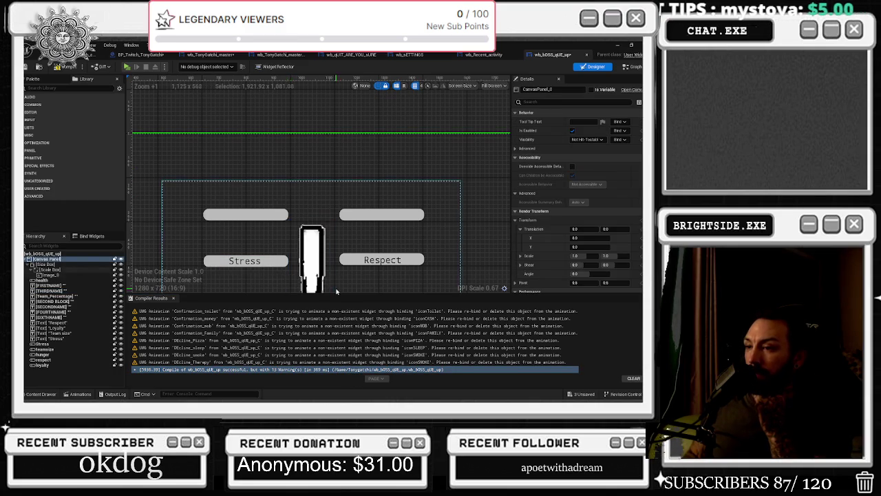
{"action": "left_click", "coordinate": [66, 67]}
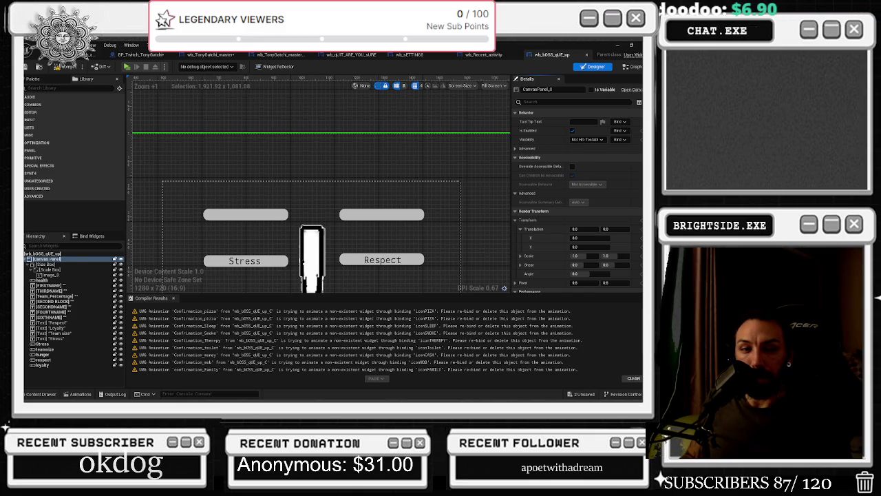
{"action": "key", "text": "alt+Tab"}
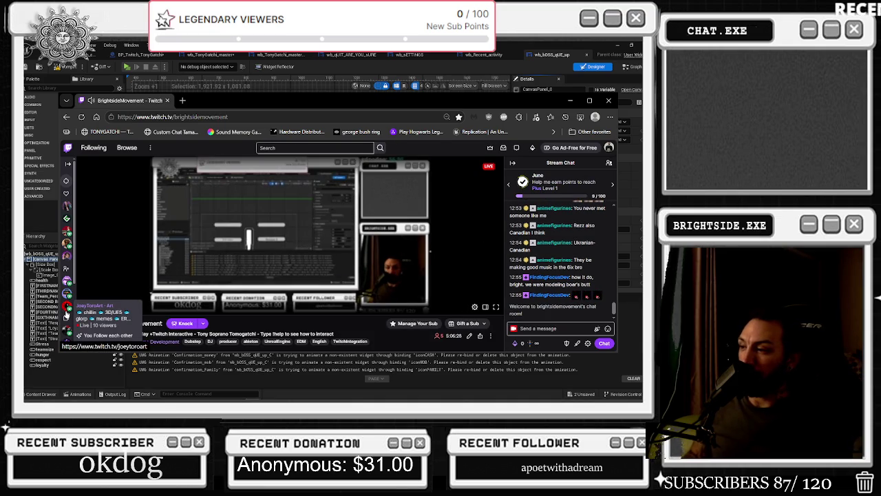
Step: Visit another followed streamer's channel, then open the Following directory
{"action": "left_click", "coordinate": [69, 313]}
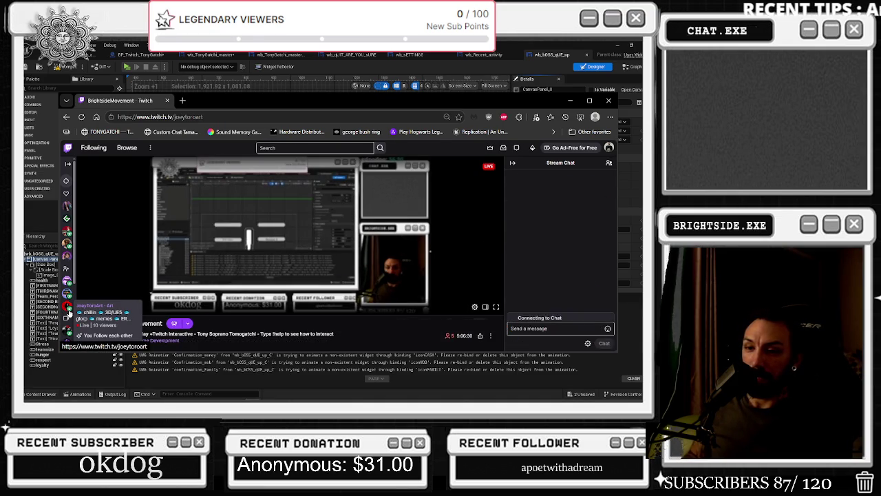
{"action": "double_click", "coordinate": [188, 116]}
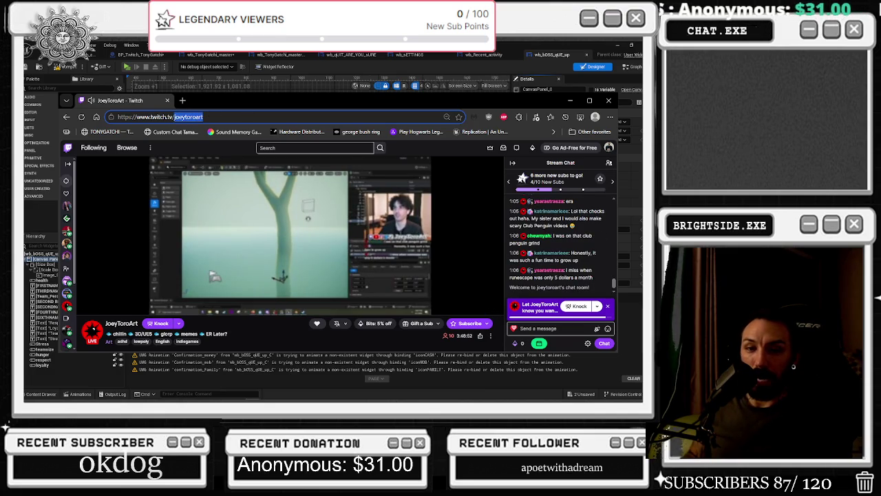
{"action": "key", "text": "alt+Tab"}
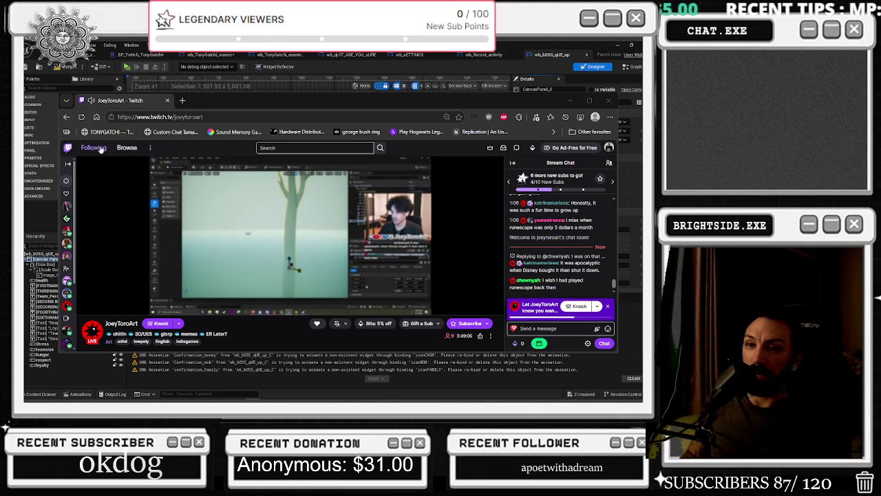
{"action": "left_click", "coordinate": [95, 147]}
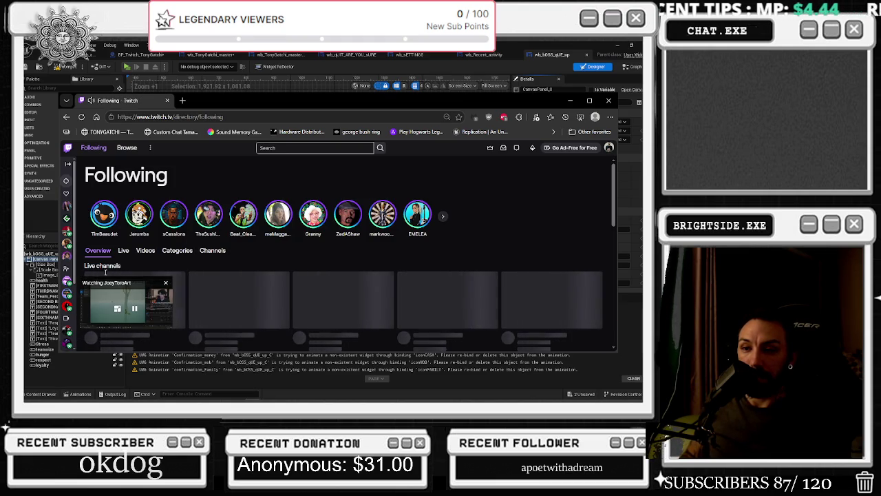